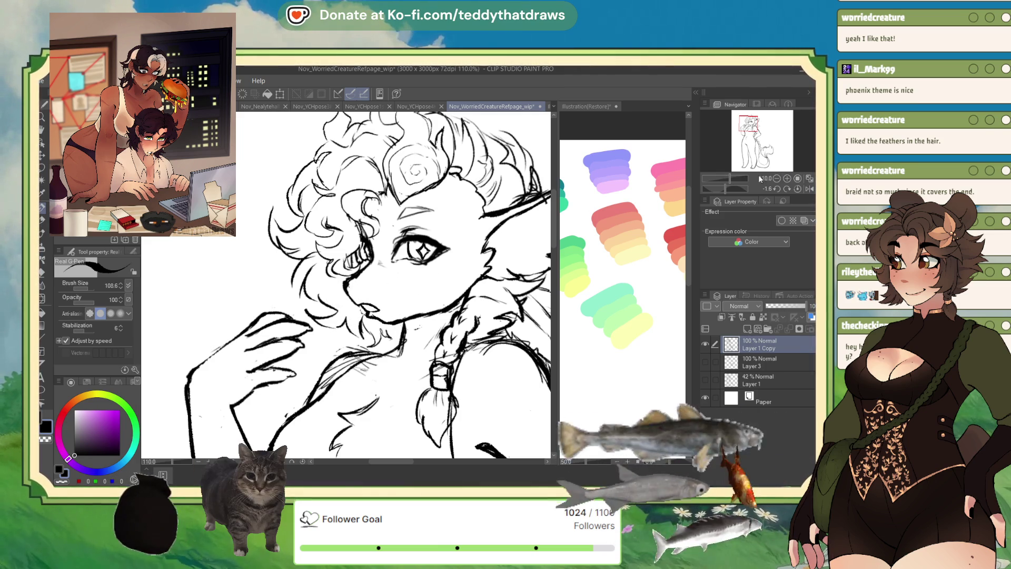
- Mirror and rotate the canvas view, then set the pen size to 69
{"action": "key", "text": "h"}
{"action": "left_click_drag", "start_coordinate": [730, 189], "coordinate": [717, 188]}
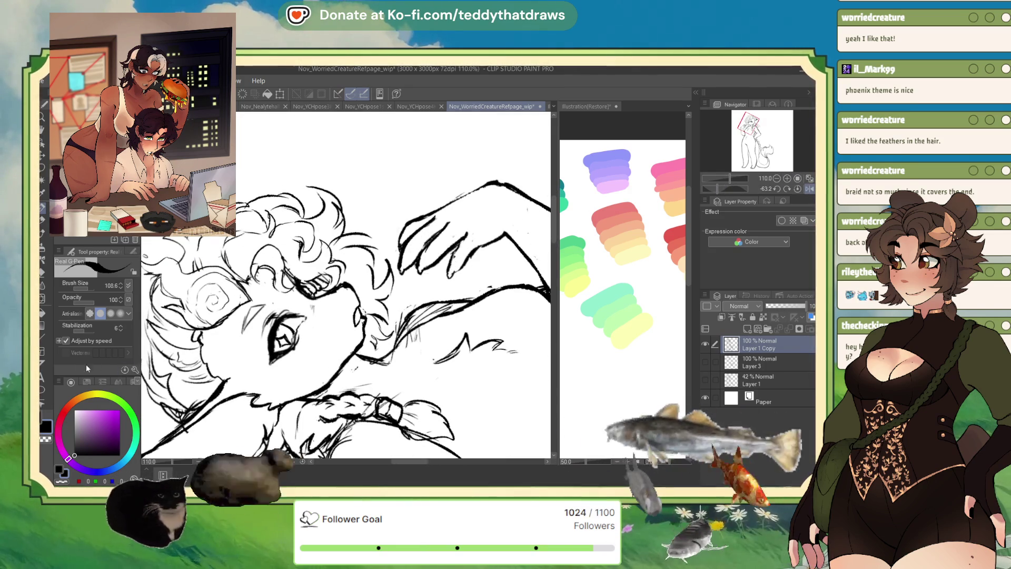
{"action": "left_click", "coordinate": [87, 287]}
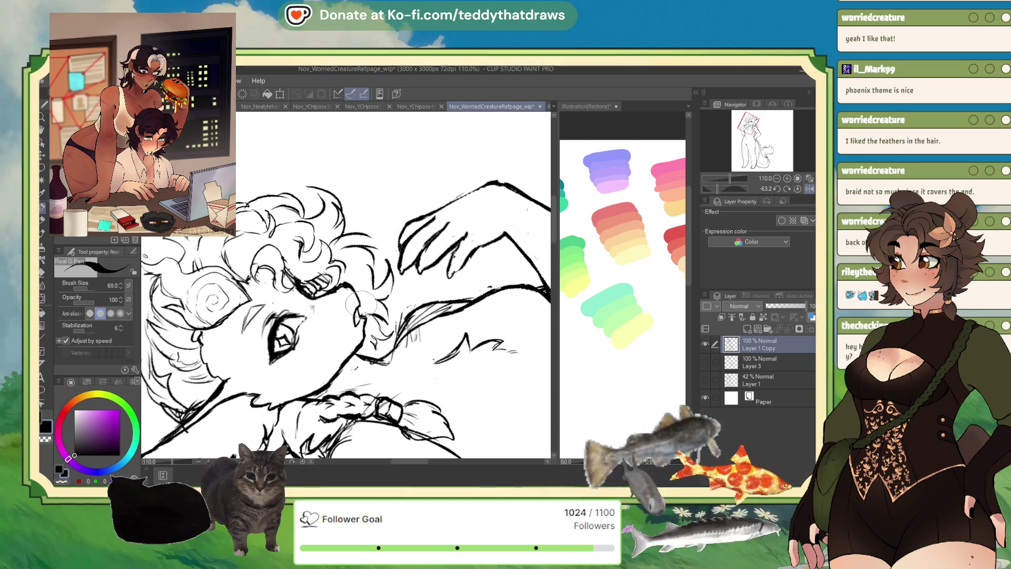
- Reset the canvas rotation so the drawing is upright again
{"action": "left_click", "coordinate": [797, 189]}
{"action": "scroll", "coordinate": [379, 244], "scroll_direction": "down", "scroll_amount": 5}
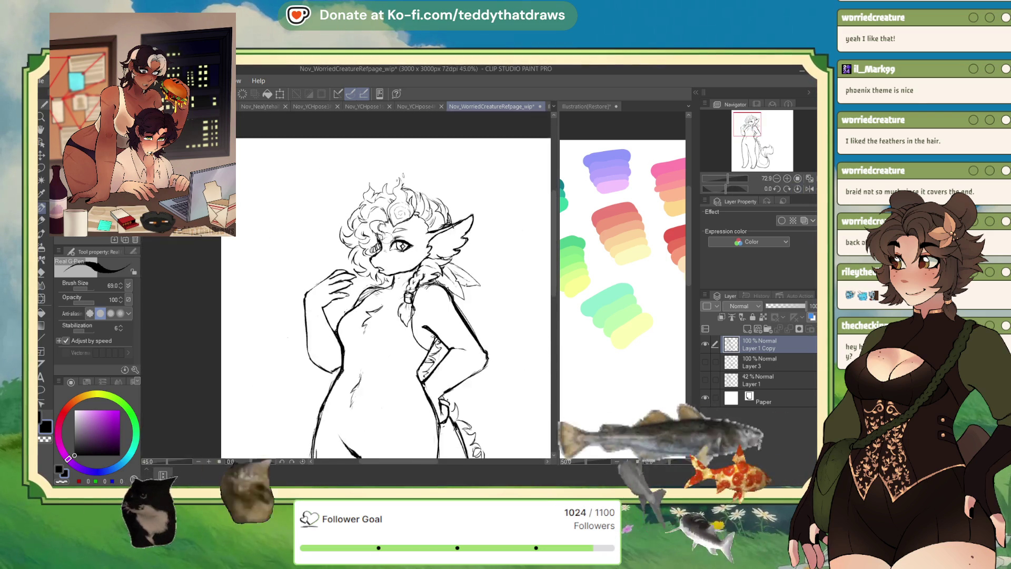
{"action": "scroll", "coordinate": [387, 232], "scroll_direction": "up", "scroll_amount": 5}
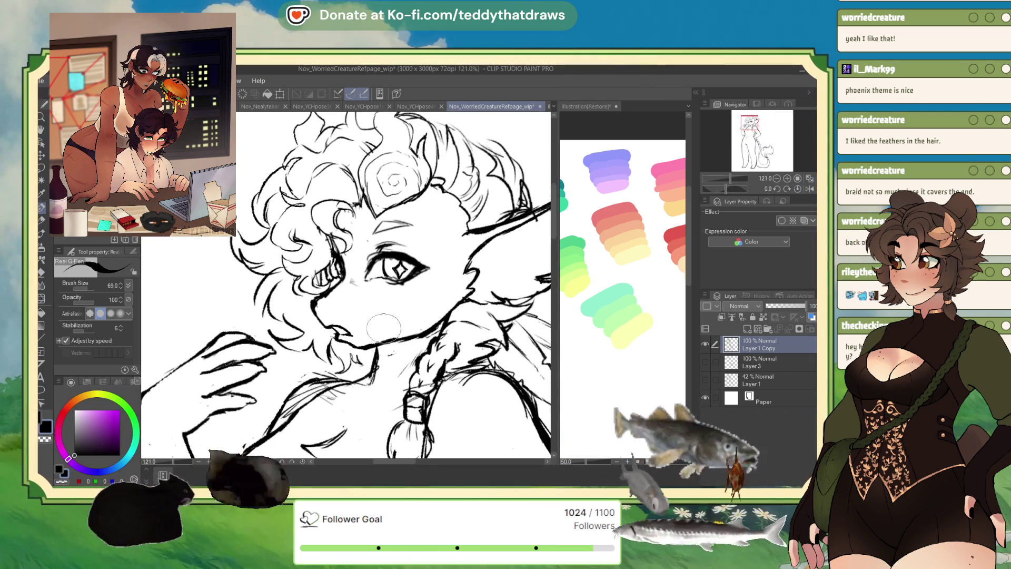
{"action": "scroll", "coordinate": [388, 287], "scroll_direction": "down", "scroll_amount": 2}
{"action": "scroll", "coordinate": [356, 237], "scroll_direction": "up", "scroll_amount": 2}
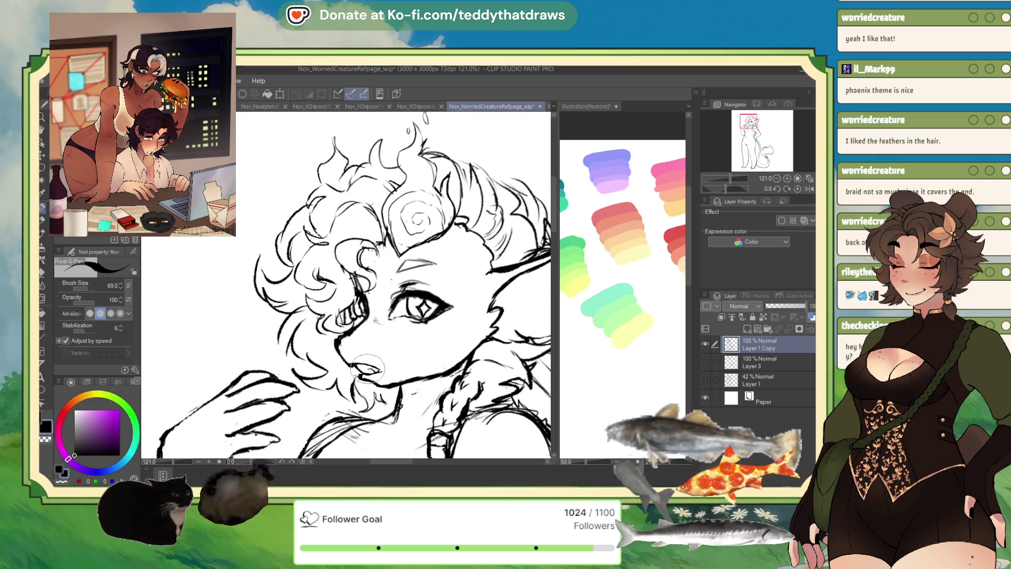
- Flip the view horizontally and draw a short stroke extending the chin line
{"action": "left_click", "coordinate": [809, 189]}
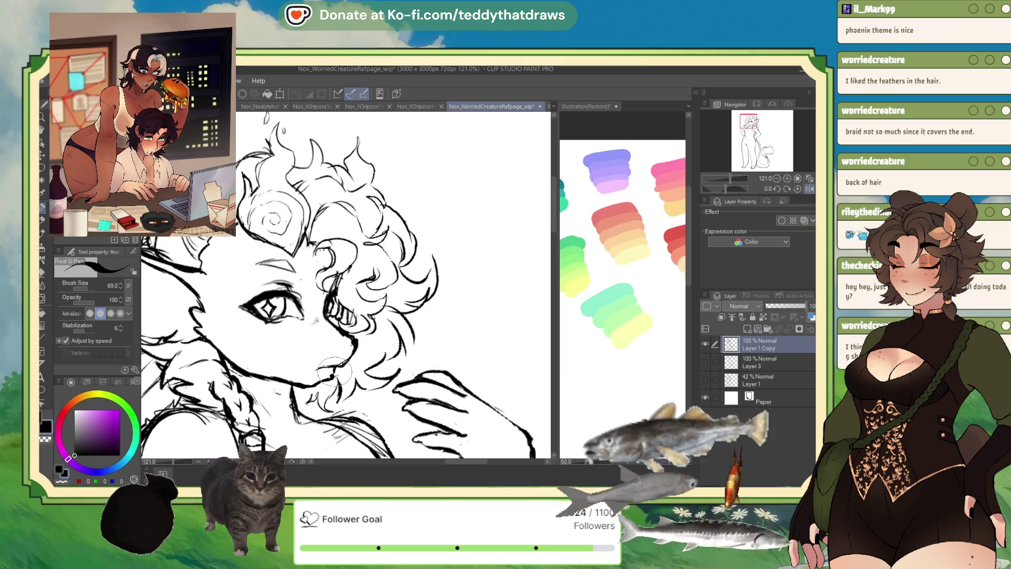
{"action": "left_click_drag", "start_coordinate": [337, 368], "coordinate": [320, 379]}
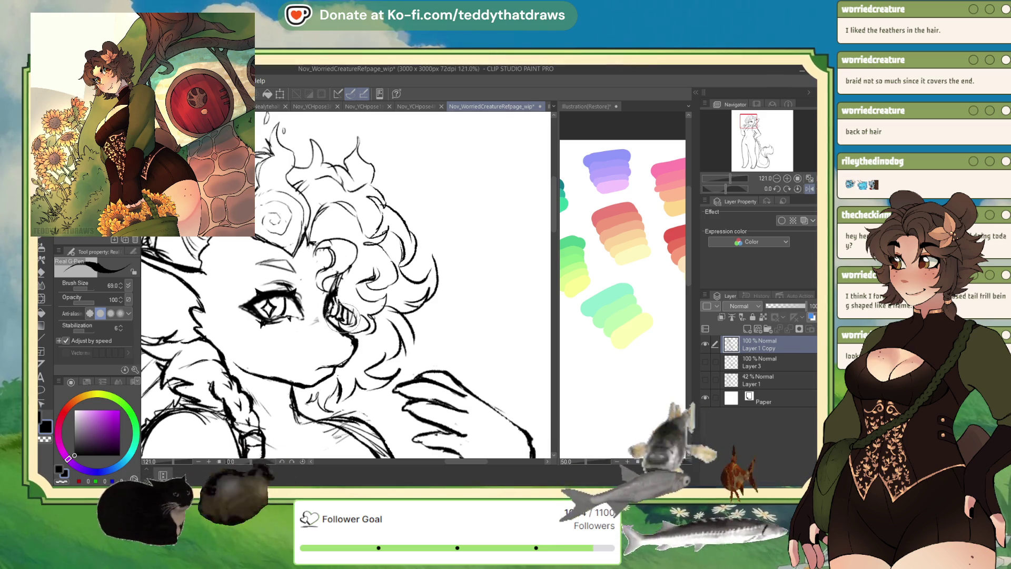
{"action": "scroll", "coordinate": [344, 321], "scroll_direction": "down", "scroll_amount": 5}
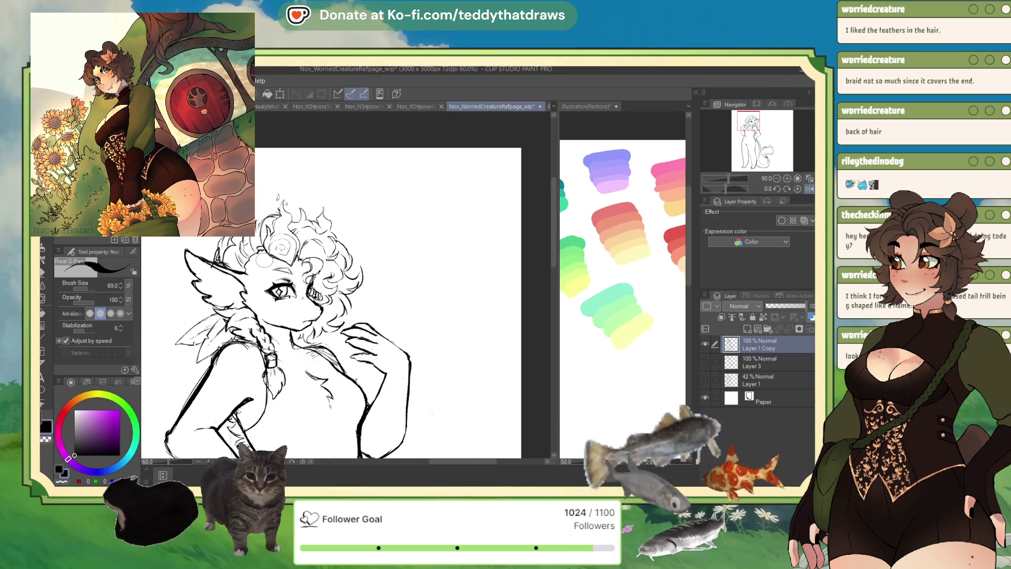
{"action": "scroll", "coordinate": [369, 253], "scroll_direction": "up", "scroll_amount": 5}
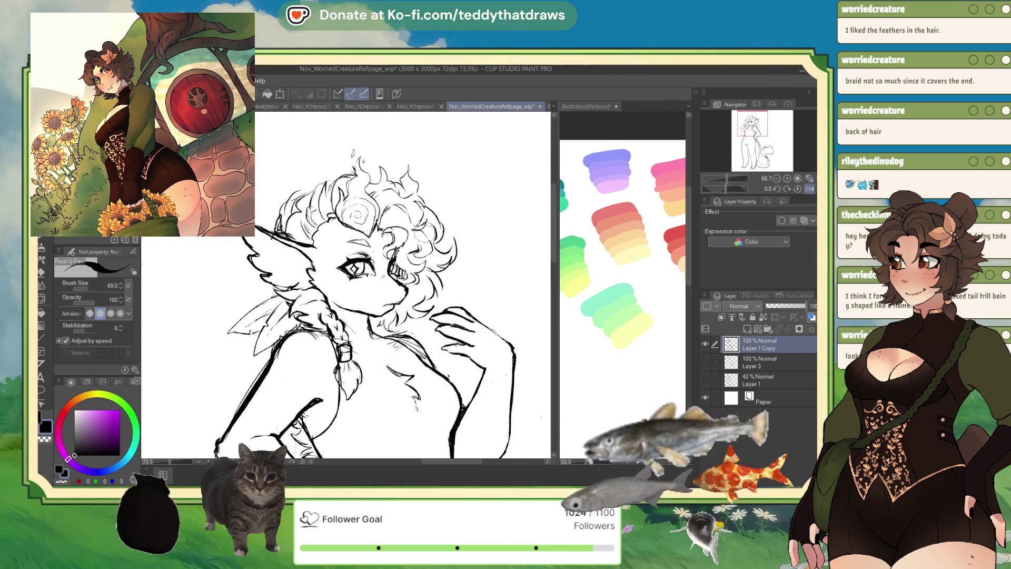
{"action": "scroll", "coordinate": [369, 253], "scroll_direction": "down", "scroll_amount": 5}
{"action": "scroll", "coordinate": [368, 253], "scroll_direction": "up", "scroll_amount": 5}
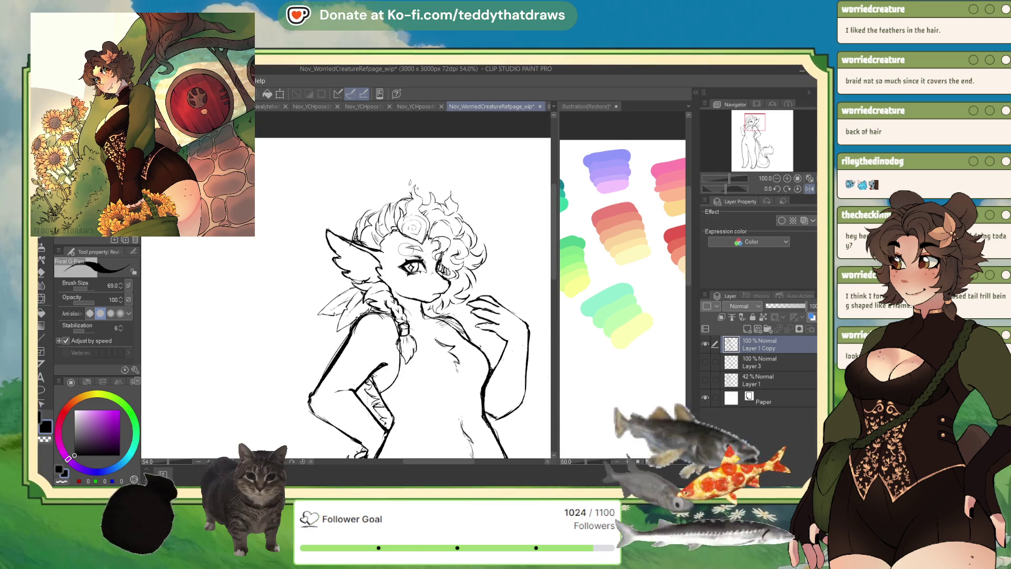
{"action": "scroll", "coordinate": [406, 249], "scroll_direction": "down", "scroll_amount": 3}
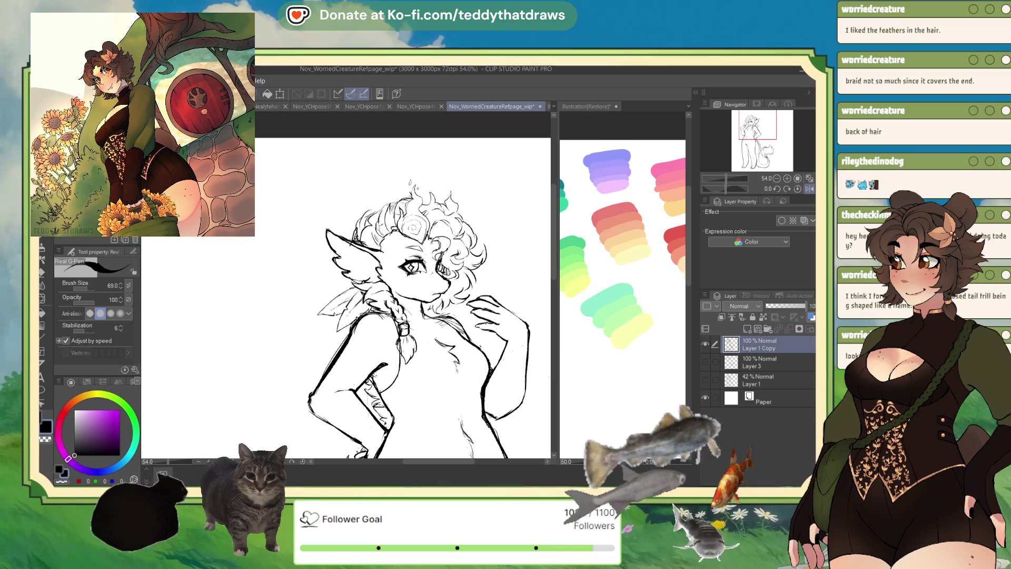
- Sketch faint fur lines inside the curled tail in black
{"action": "key", "text": "ctrl+minus"}
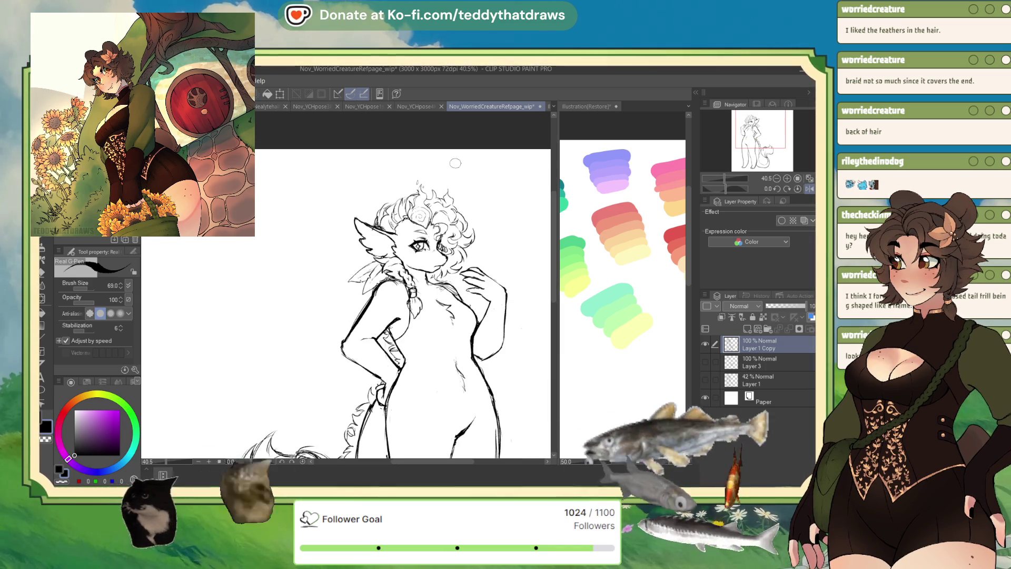
{"action": "scroll", "coordinate": [337, 368], "scroll_direction": "up", "scroll_amount": 2}
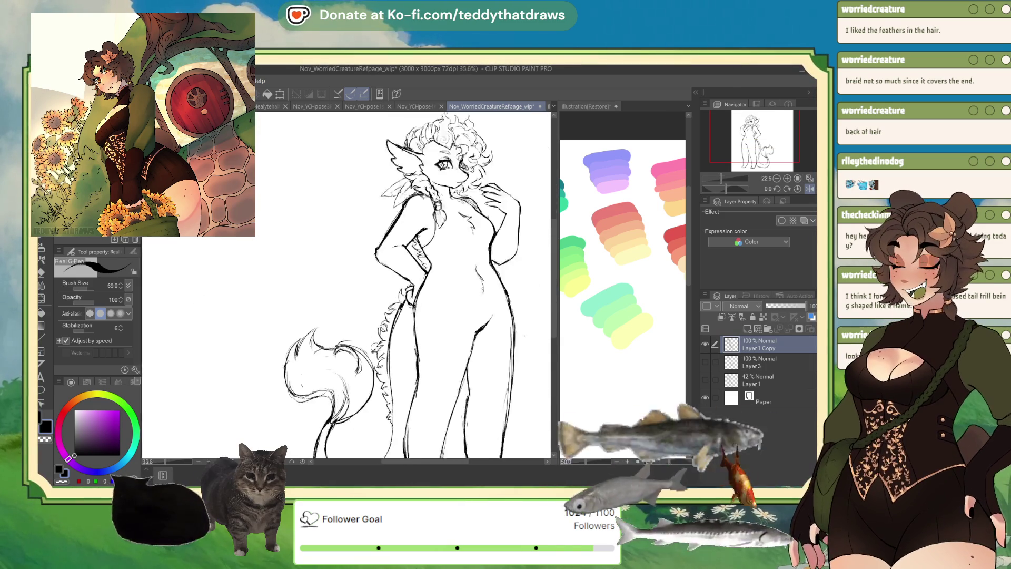
{"action": "scroll", "coordinate": [340, 400], "scroll_direction": "up", "scroll_amount": 1}
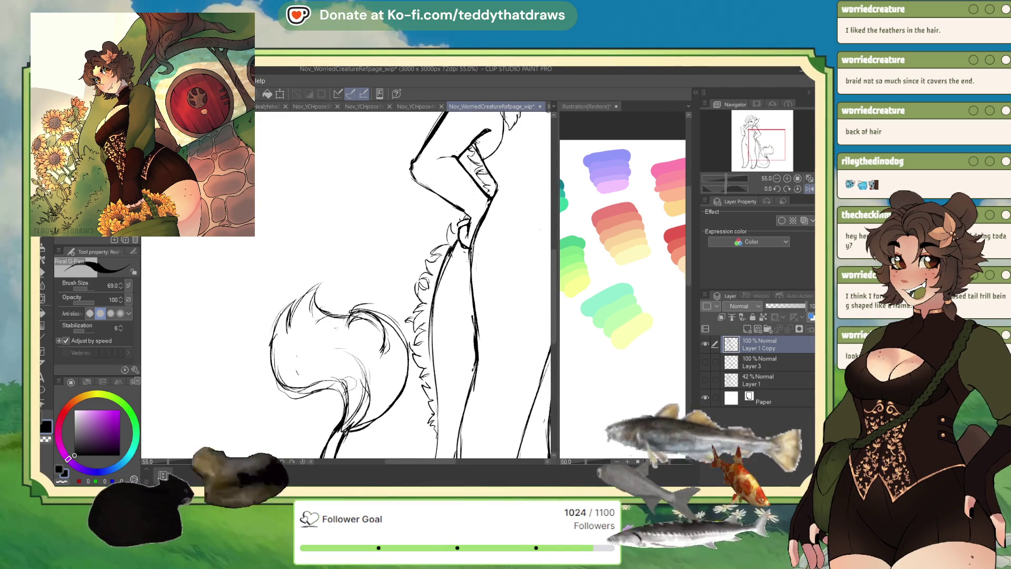
{"action": "key", "text": "c"}
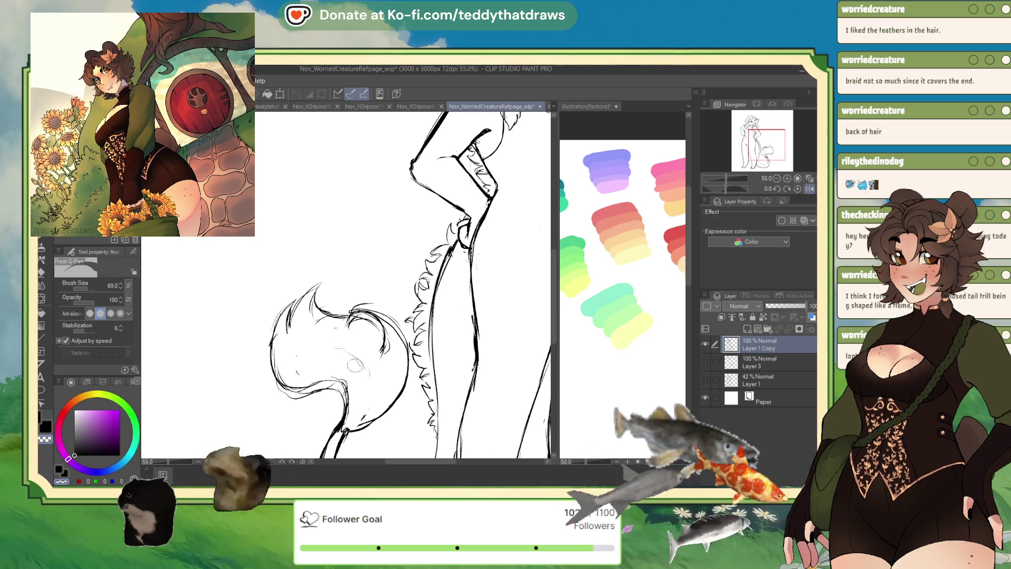
{"action": "key", "text": "c"}
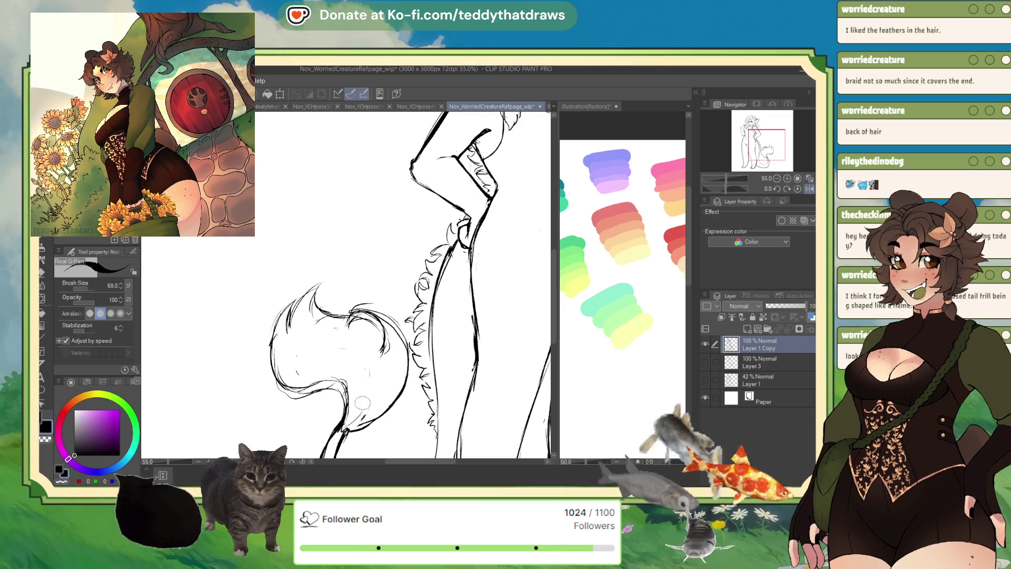
{"action": "left_click_drag", "start_coordinate": [361, 350], "coordinate": [319, 337]}
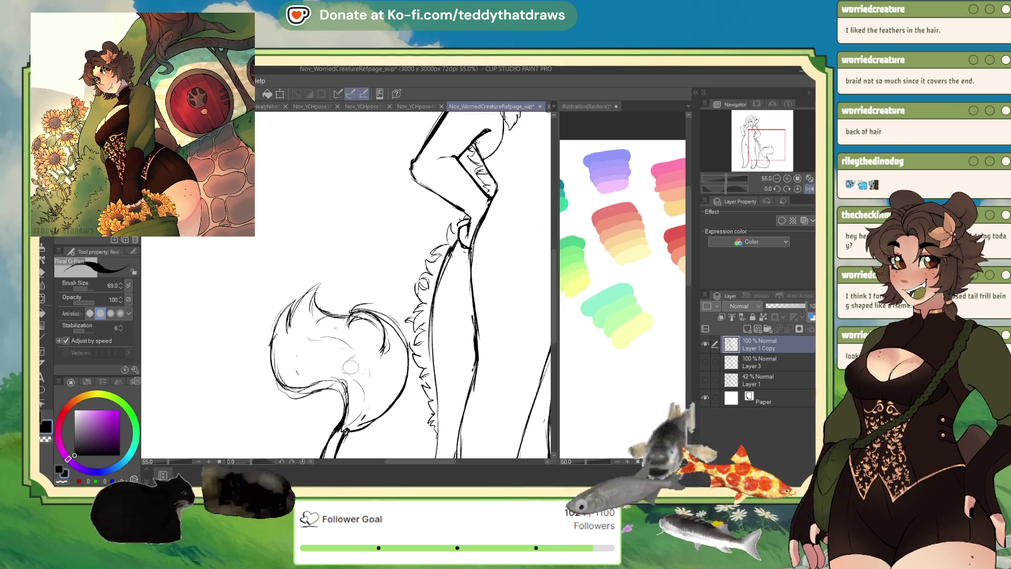
{"action": "left_click_drag", "start_coordinate": [351, 366], "coordinate": [365, 376]}
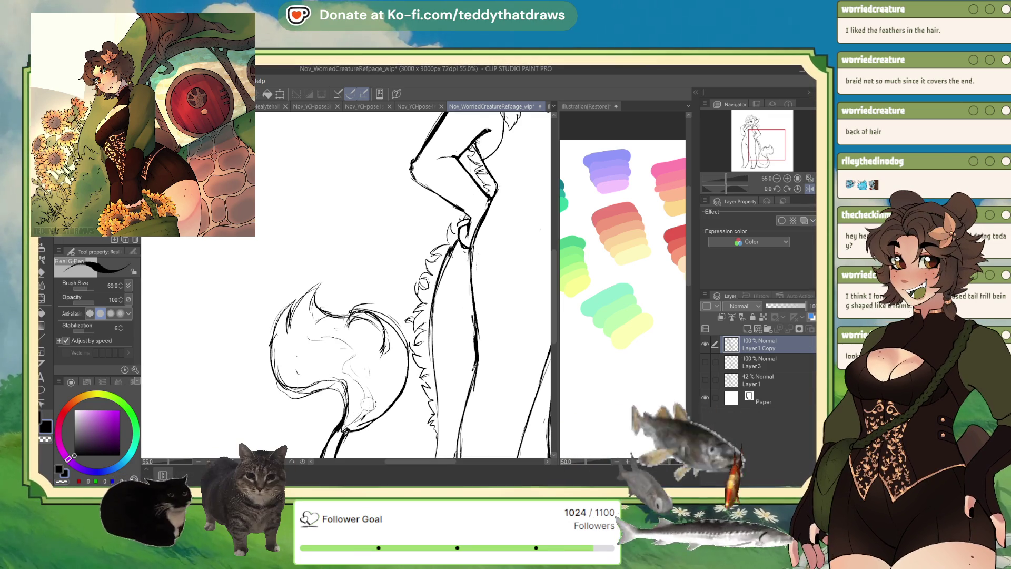
- Ink short fur strokes across the neck and chest
{"action": "left_click", "coordinate": [776, 178]}
{"action": "scroll", "coordinate": [452, 272], "scroll_direction": "up", "scroll_amount": 5}
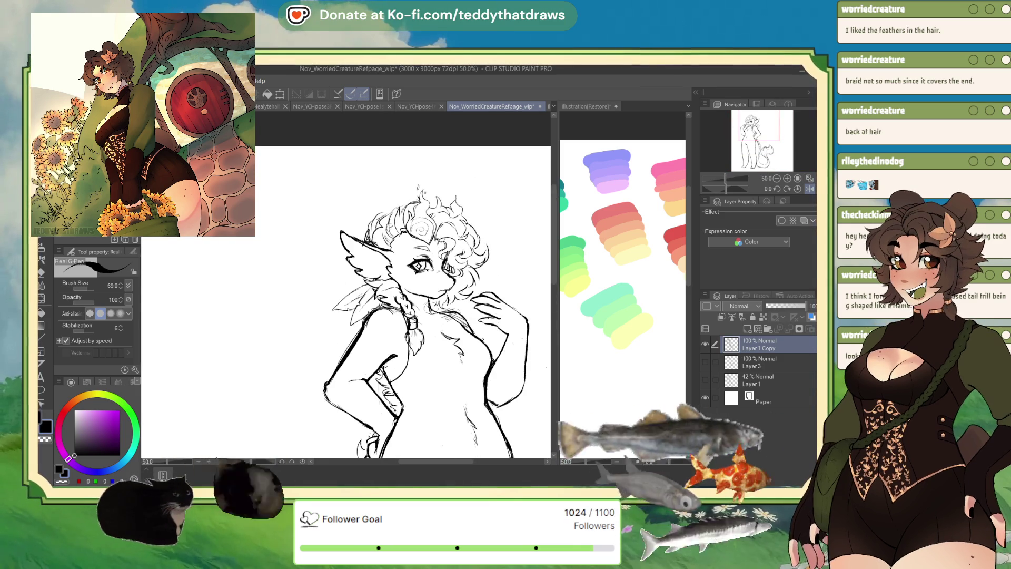
{"action": "scroll", "coordinate": [462, 259], "scroll_direction": "up", "scroll_amount": 3}
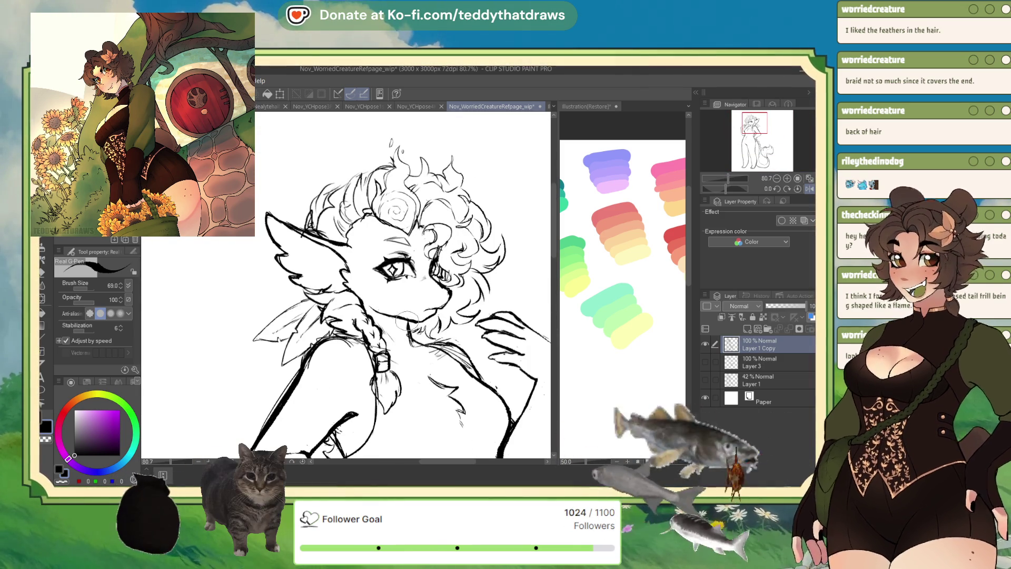
{"action": "left_click_drag", "start_coordinate": [405, 319], "coordinate": [437, 342]}
{"action": "scroll", "coordinate": [378, 256], "scroll_direction": "down", "scroll_amount": 3}
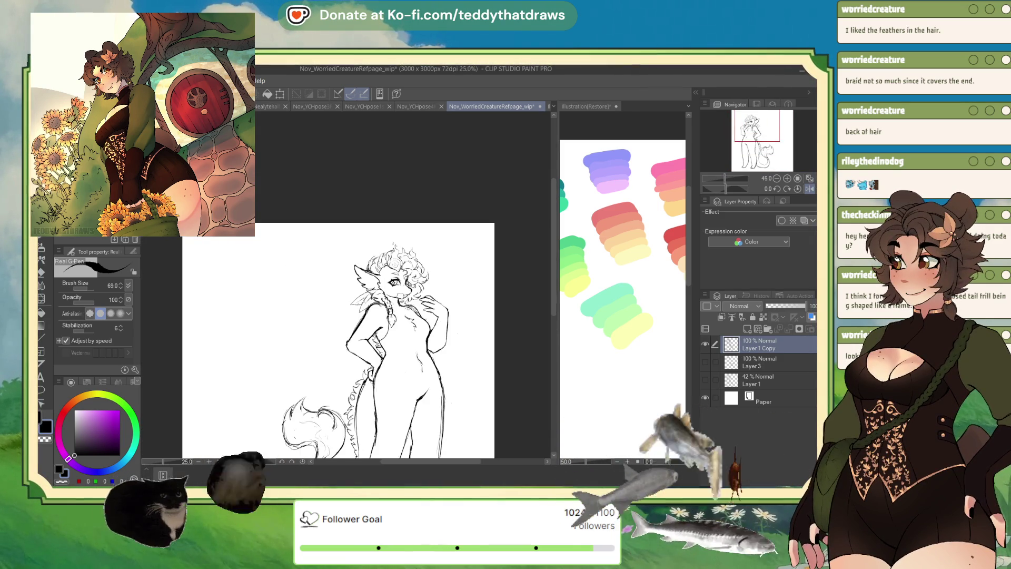
{"action": "scroll", "coordinate": [384, 237], "scroll_direction": "up", "scroll_amount": 1}
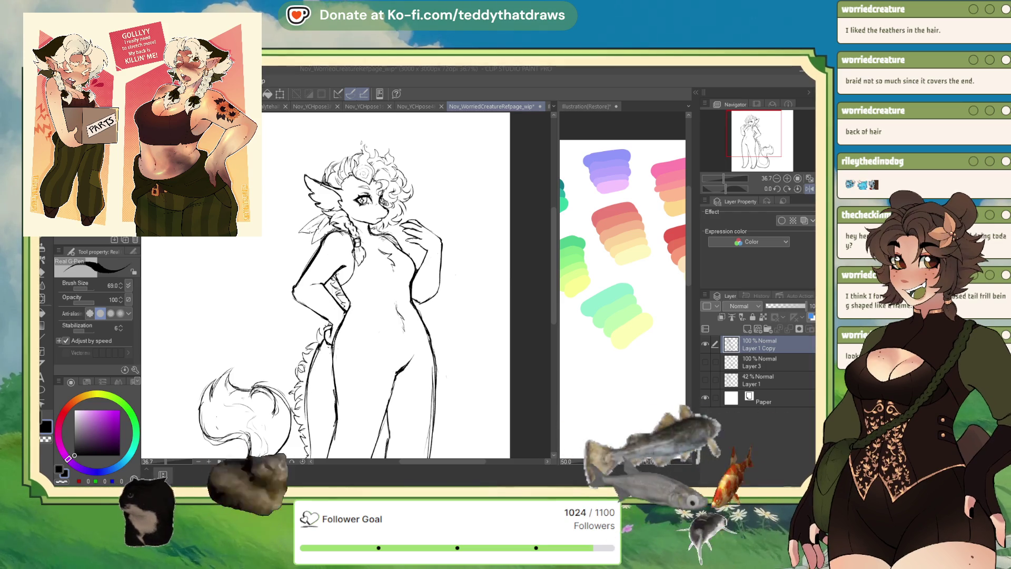
{"action": "key", "text": "ctrl+plus"}
{"action": "key", "text": "ctrl+plus"}
{"action": "key", "text": "ctrl+plus"}
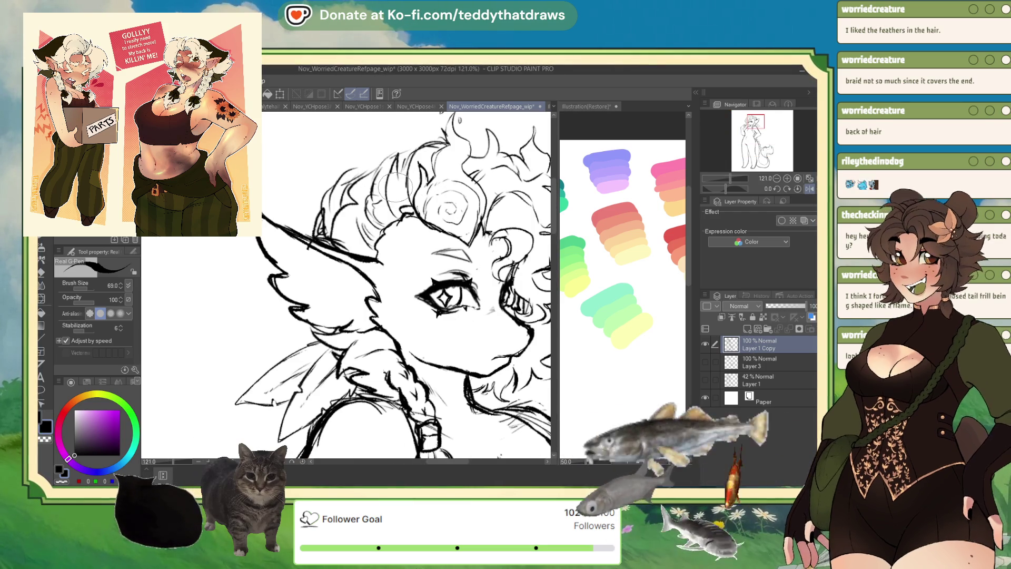
- Add a new layer at 23% opacity and place grey marks near the hair curl and eye
{"action": "left_click", "coordinate": [747, 328]}
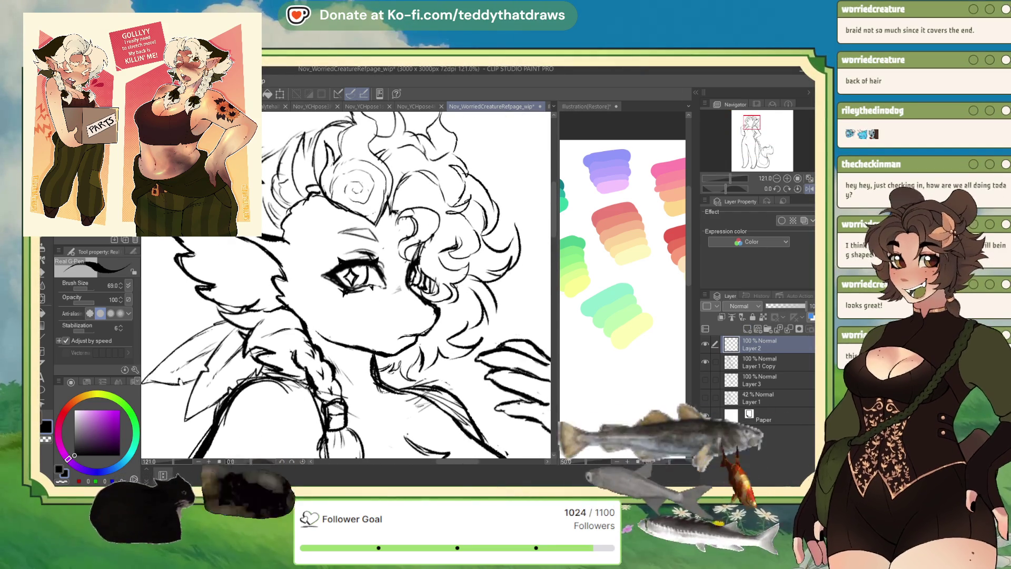
{"action": "left_click_drag", "start_coordinate": [804, 306], "coordinate": [767, 309]}
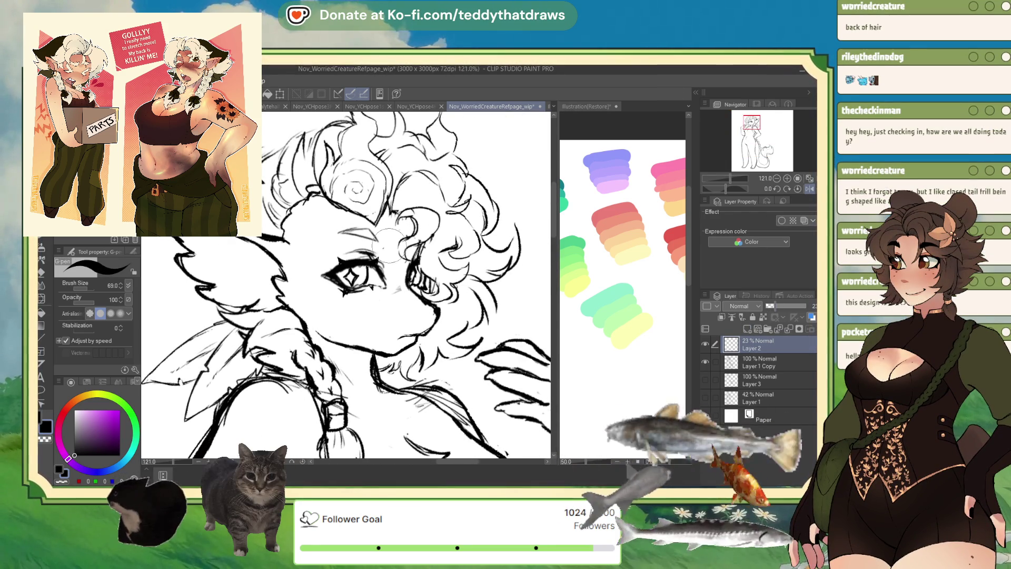
{"action": "mouse_move", "coordinate": [399, 232]}
{"action": "left_mouse_down"}
{"action": "mouse_move", "coordinate": [391, 248]}
{"action": "mouse_move", "coordinate": [403, 232]}
{"action": "mouse_move", "coordinate": [399, 263]}
{"action": "left_mouse_up"}
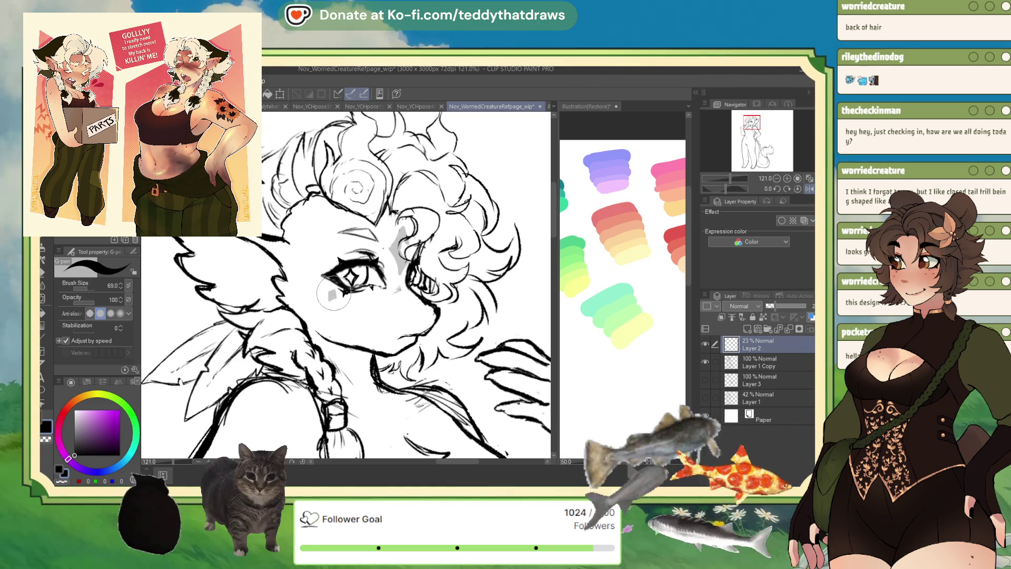
{"action": "left_click_drag", "start_coordinate": [347, 299], "coordinate": [349, 305]}
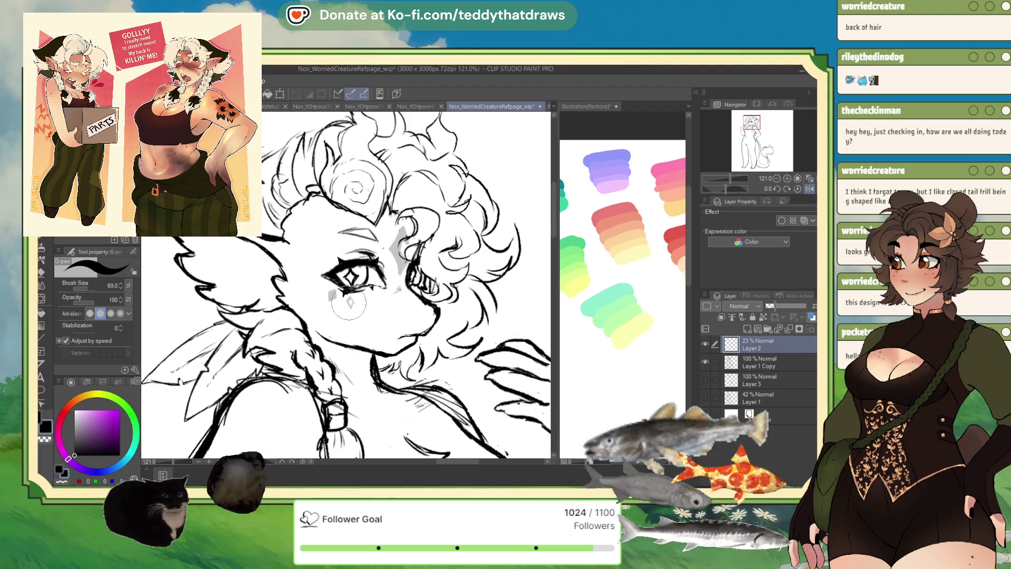
{"action": "scroll", "coordinate": [367, 302], "scroll_direction": "down", "scroll_amount": 5}
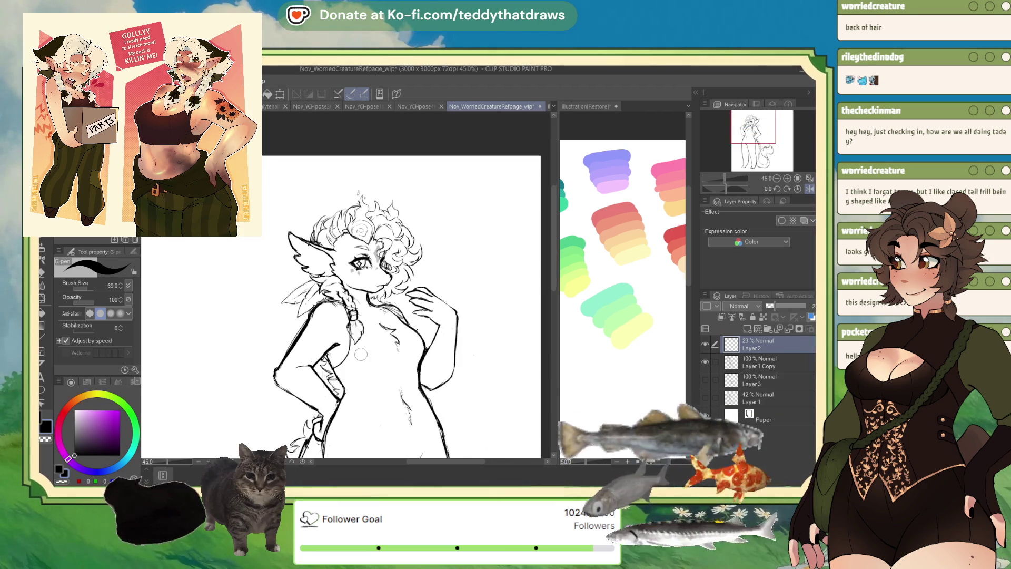
{"action": "scroll", "coordinate": [326, 328], "scroll_direction": "up", "scroll_amount": 4}
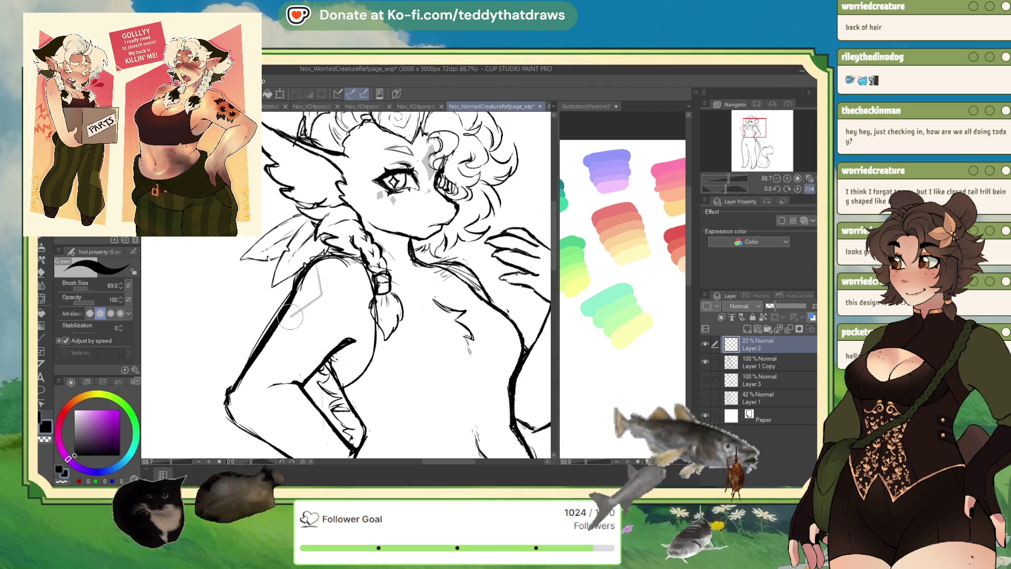
- Shade the shoulder and upper arm with grey
{"action": "left_click_drag", "start_coordinate": [305, 291], "coordinate": [317, 292]}
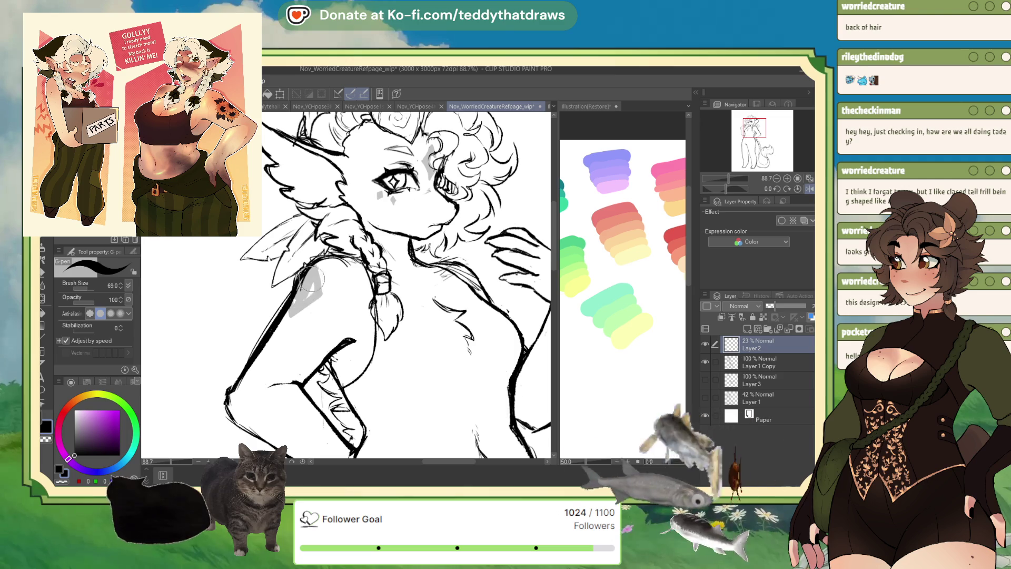
{"action": "mouse_move", "coordinate": [290, 341]}
{"action": "left_mouse_down"}
{"action": "mouse_move", "coordinate": [282, 321]}
{"action": "mouse_move", "coordinate": [287, 337]}
{"action": "mouse_move", "coordinate": [302, 325]}
{"action": "left_mouse_up"}
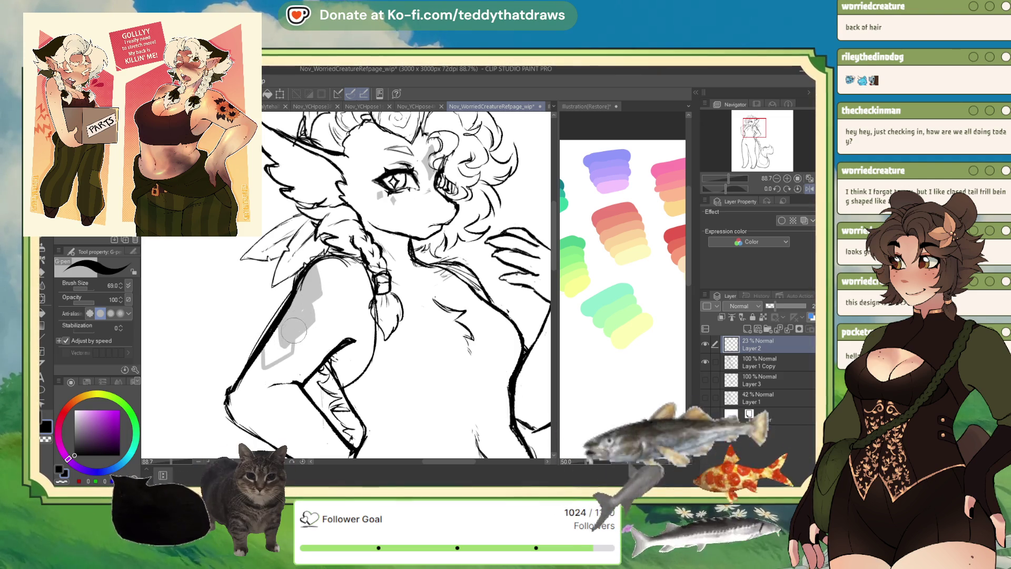
{"action": "mouse_move", "coordinate": [275, 340]}
{"action": "left_mouse_down"}
{"action": "mouse_move", "coordinate": [271, 355]}
{"action": "mouse_move", "coordinate": [289, 337]}
{"action": "mouse_move", "coordinate": [298, 345]}
{"action": "mouse_move", "coordinate": [286, 352]}
{"action": "left_mouse_up"}
{"action": "scroll", "coordinate": [287, 352], "scroll_direction": "down", "scroll_amount": 3}
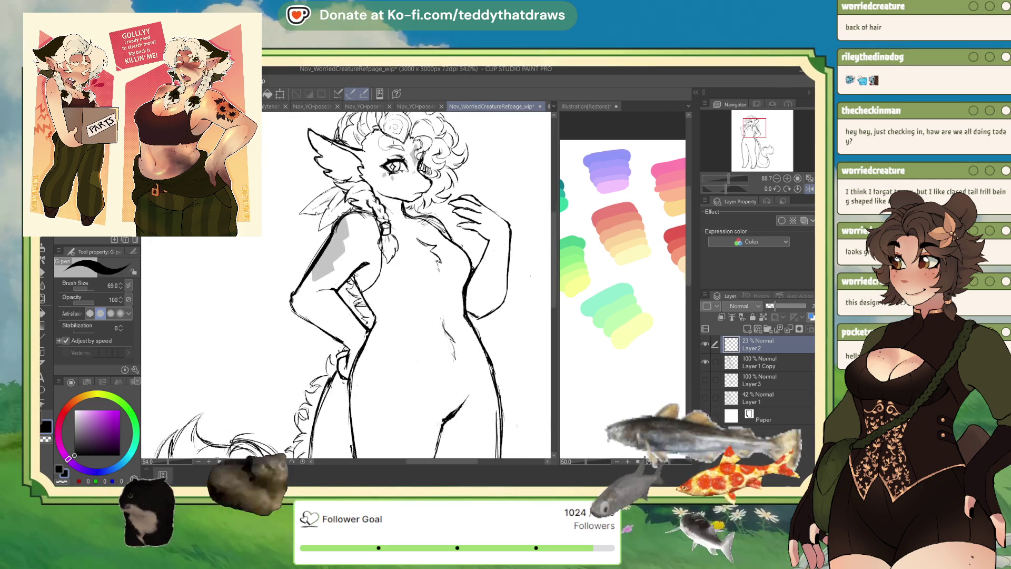
{"action": "scroll", "coordinate": [354, 280], "scroll_direction": "up", "scroll_amount": 1}
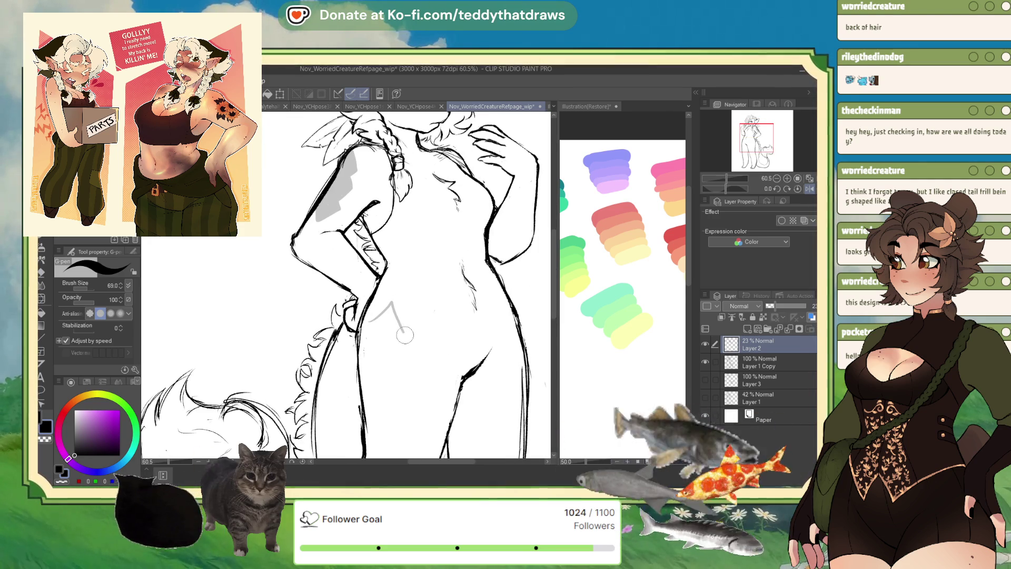
- Fill a jagged diamond-shaped grey patch on the hip, extending into the lower notch
{"action": "mouse_move", "coordinate": [362, 324]}
{"action": "left_mouse_down"}
{"action": "mouse_move", "coordinate": [371, 319]}
{"action": "mouse_move", "coordinate": [373, 353]}
{"action": "mouse_move", "coordinate": [391, 311]}
{"action": "left_mouse_up"}
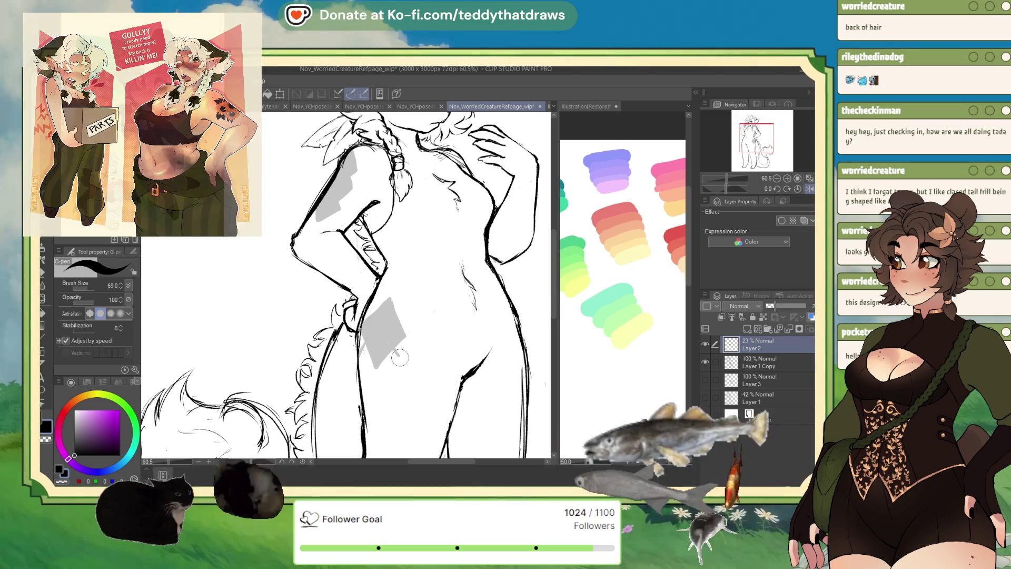
{"action": "mouse_move", "coordinate": [387, 342]}
{"action": "left_mouse_down"}
{"action": "mouse_move", "coordinate": [404, 363]}
{"action": "mouse_move", "coordinate": [378, 396]}
{"action": "mouse_move", "coordinate": [360, 363]}
{"action": "mouse_move", "coordinate": [394, 363]}
{"action": "mouse_move", "coordinate": [392, 347]}
{"action": "mouse_move", "coordinate": [382, 372]}
{"action": "left_mouse_up"}
{"action": "scroll", "coordinate": [405, 304], "scroll_direction": "up", "scroll_amount": 1}
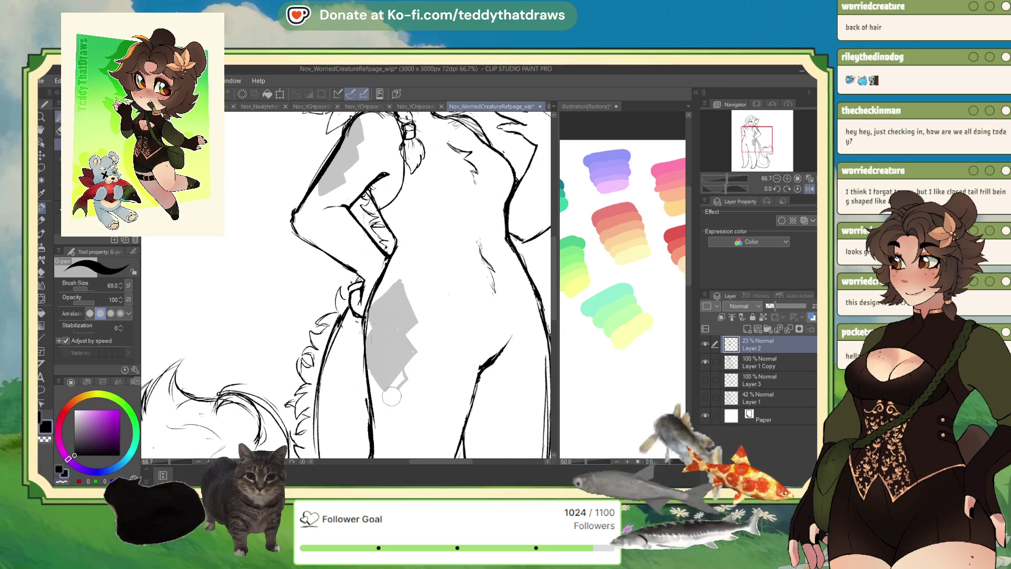
{"action": "mouse_move", "coordinate": [391, 397]}
{"action": "left_mouse_down"}
{"action": "mouse_move", "coordinate": [374, 406]}
{"action": "mouse_move", "coordinate": [366, 373]}
{"action": "mouse_move", "coordinate": [390, 400]}
{"action": "mouse_move", "coordinate": [408, 376]}
{"action": "left_mouse_up"}
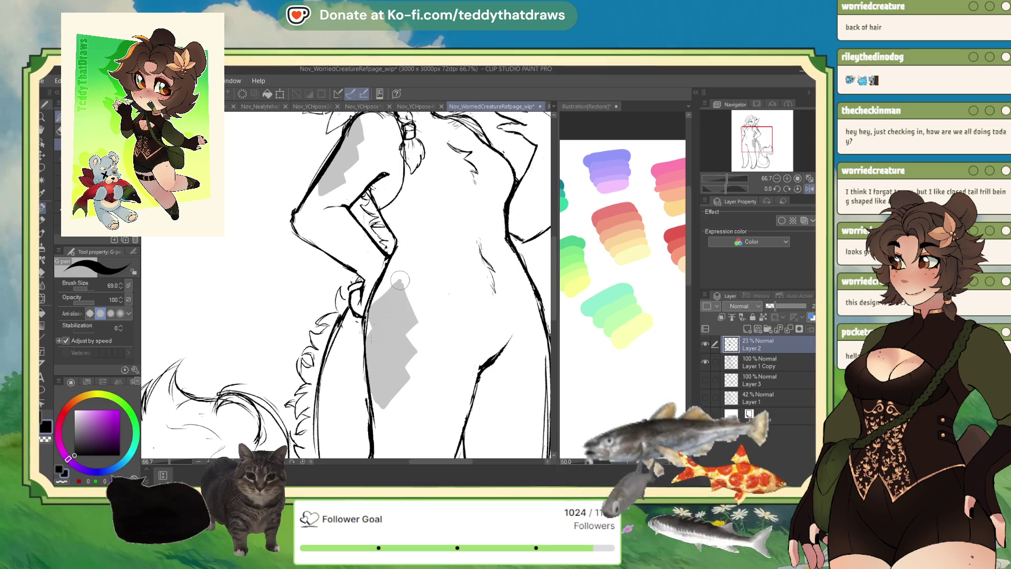
- Lasso the grey hip patch and transform it slightly up and to the left
{"action": "key", "text": "m"}
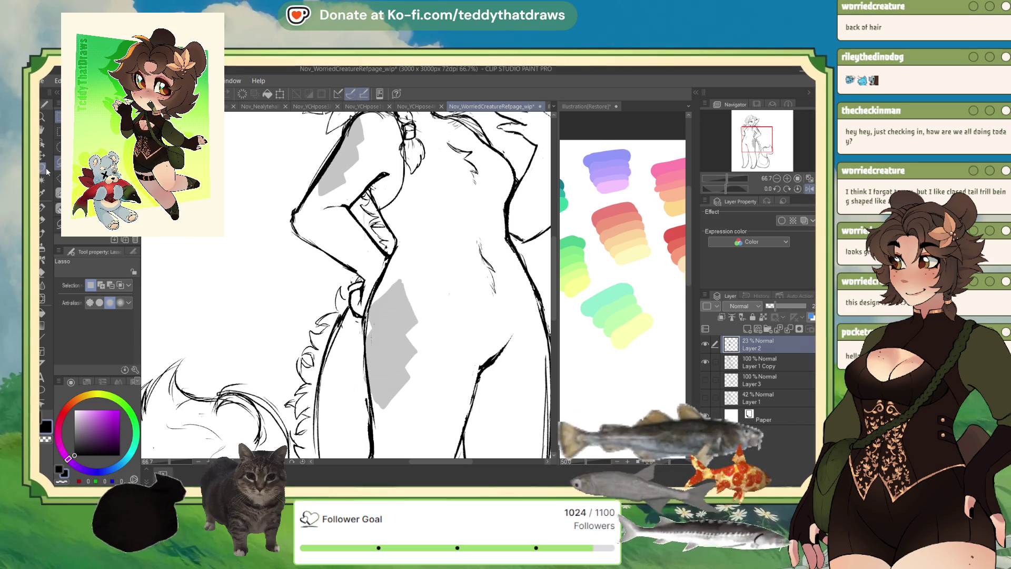
{"action": "mouse_move", "coordinate": [405, 253]}
{"action": "left_mouse_down"}
{"action": "mouse_move", "coordinate": [442, 353]}
{"action": "mouse_move", "coordinate": [403, 255]}
{"action": "left_mouse_up"}
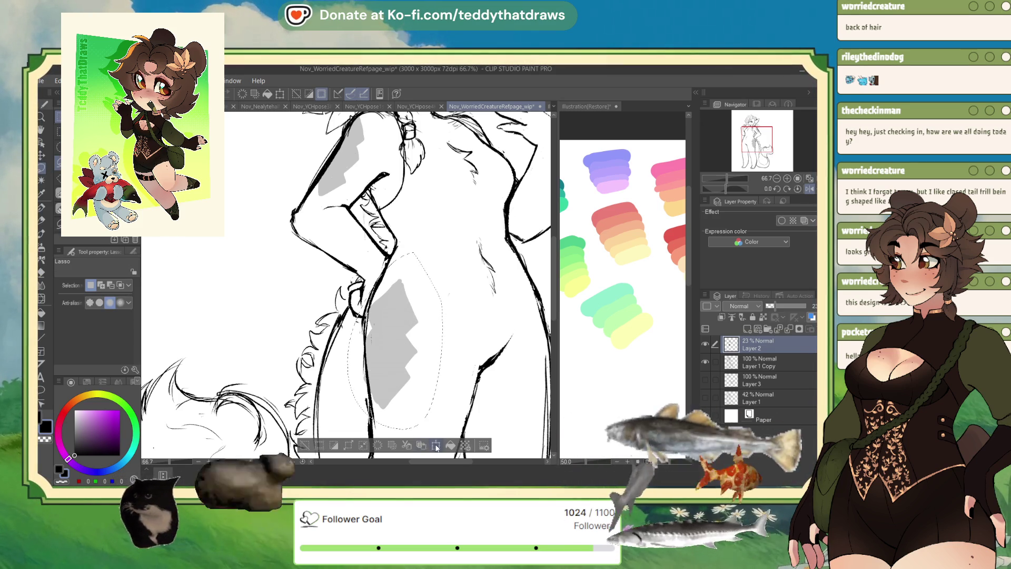
{"action": "key", "text": "ctrl+t"}
{"action": "left_click_drag", "start_coordinate": [417, 399], "coordinate": [415, 392]}
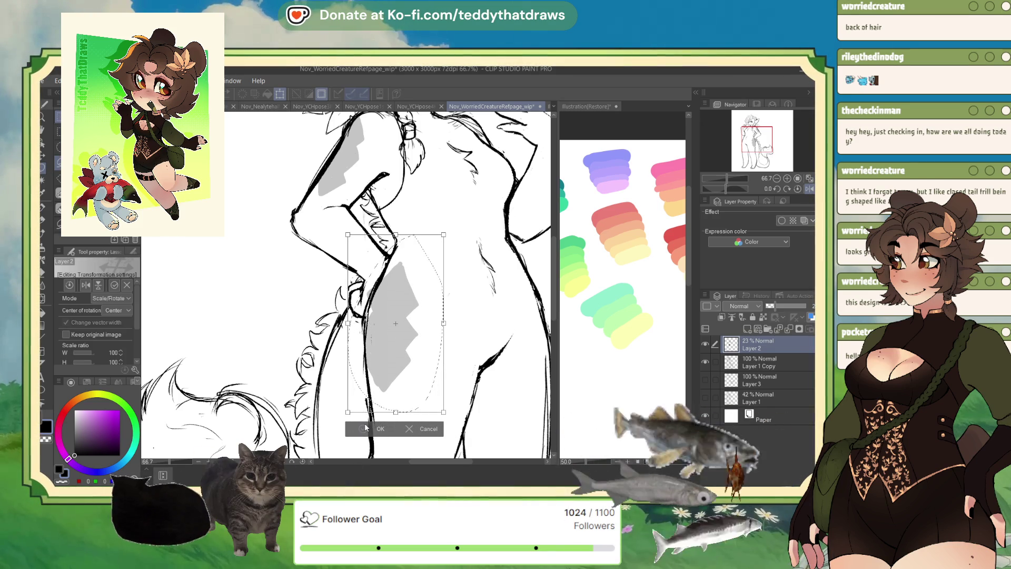
{"action": "left_click", "coordinate": [366, 427]}
- Return to the G-pen and add a short ink stroke beside the hand
{"action": "scroll", "coordinate": [370, 260], "scroll_direction": "up", "scroll_amount": 2}
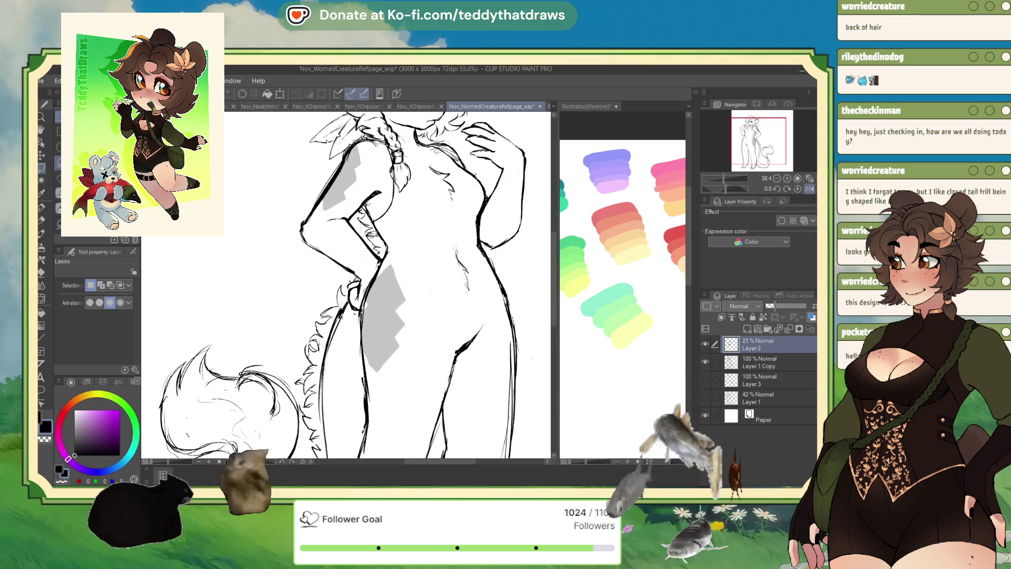
{"action": "left_click", "coordinate": [42, 210]}
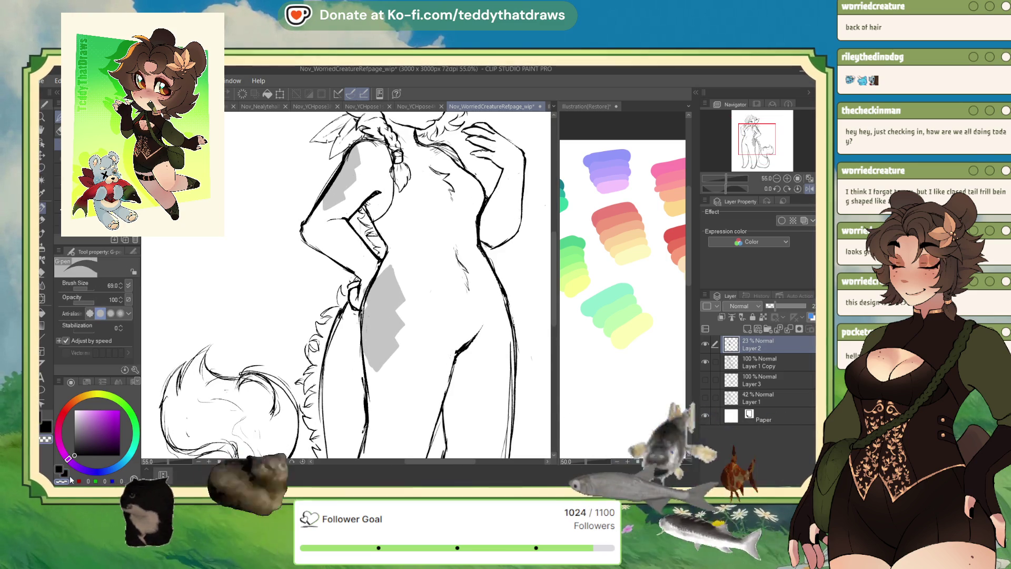
{"action": "left_click_drag", "start_coordinate": [360, 294], "coordinate": [363, 308]}
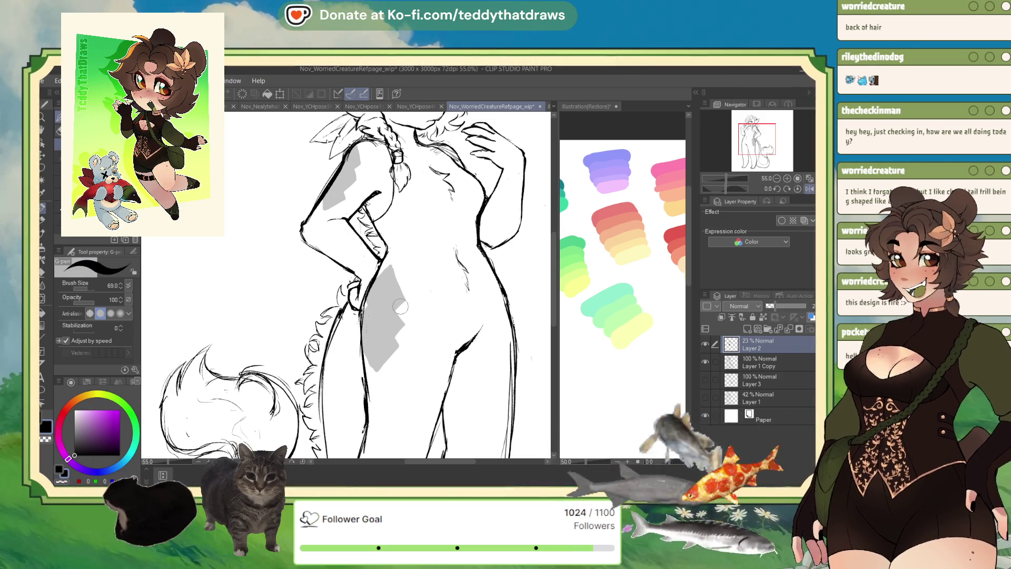
{"action": "scroll", "coordinate": [399, 275], "scroll_direction": "up", "scroll_amount": 1}
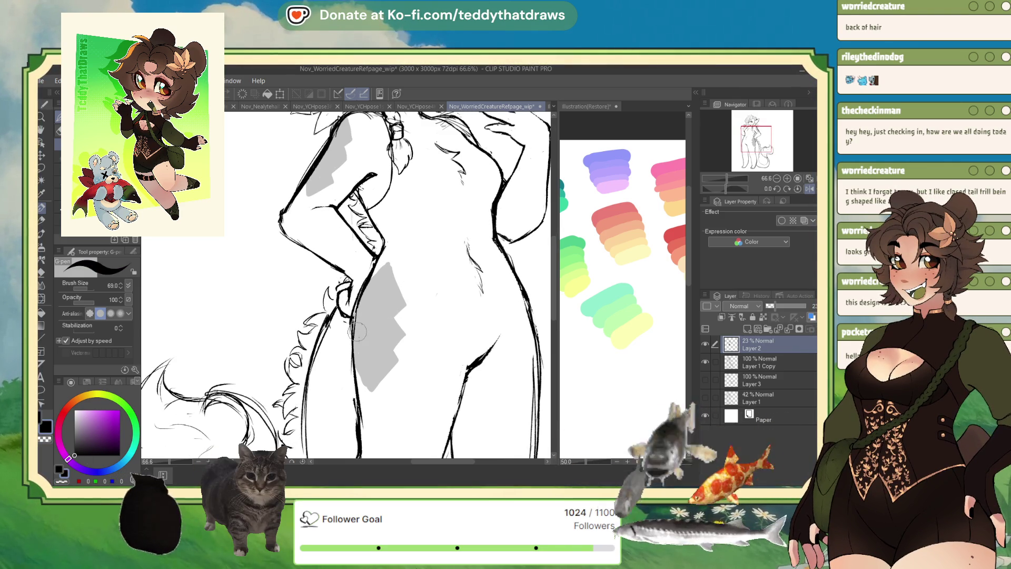
{"action": "scroll", "coordinate": [357, 331], "scroll_direction": "down", "scroll_amount": 3}
{"action": "scroll", "coordinate": [419, 284], "scroll_direction": "up", "scroll_amount": 2}
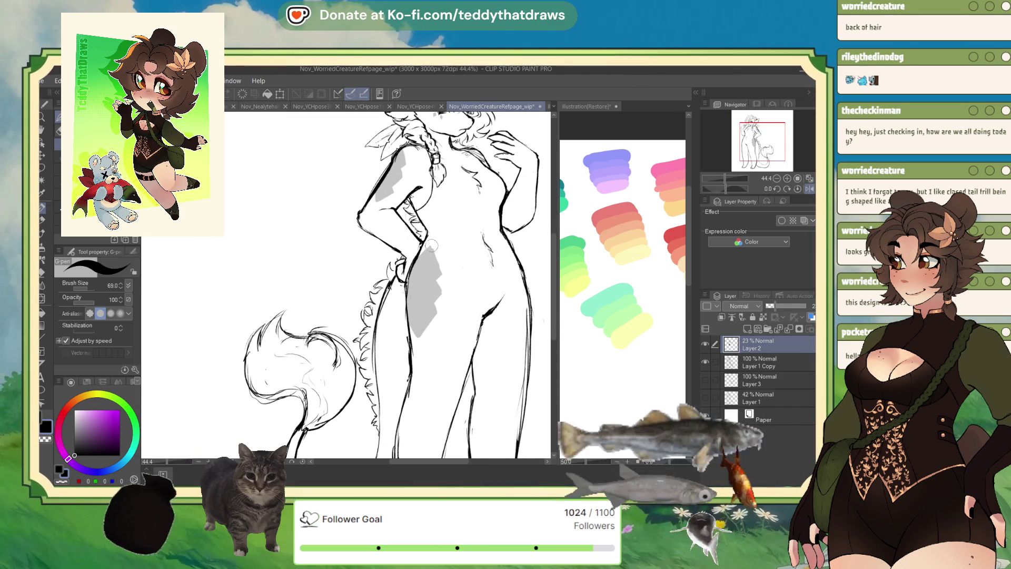
{"action": "scroll", "coordinate": [426, 255], "scroll_direction": "down", "scroll_amount": 3}
{"action": "scroll", "coordinate": [426, 254], "scroll_direction": "up", "scroll_amount": 2}
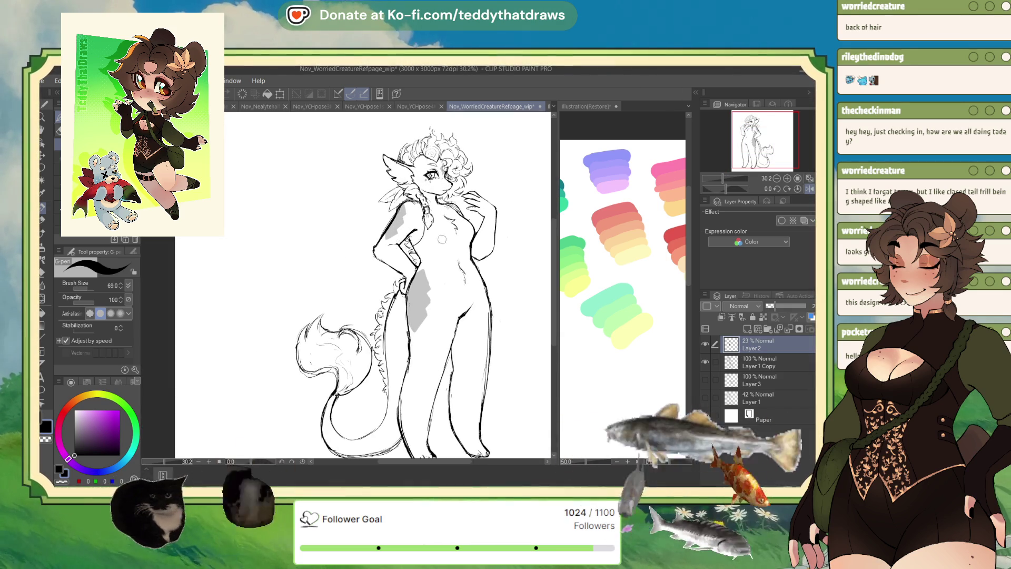
{"action": "scroll", "coordinate": [453, 187], "scroll_direction": "up", "scroll_amount": 2}
{"action": "scroll", "coordinate": [453, 186], "scroll_direction": "down", "scroll_amount": 2}
{"action": "scroll", "coordinate": [453, 187], "scroll_direction": "up", "scroll_amount": 2}
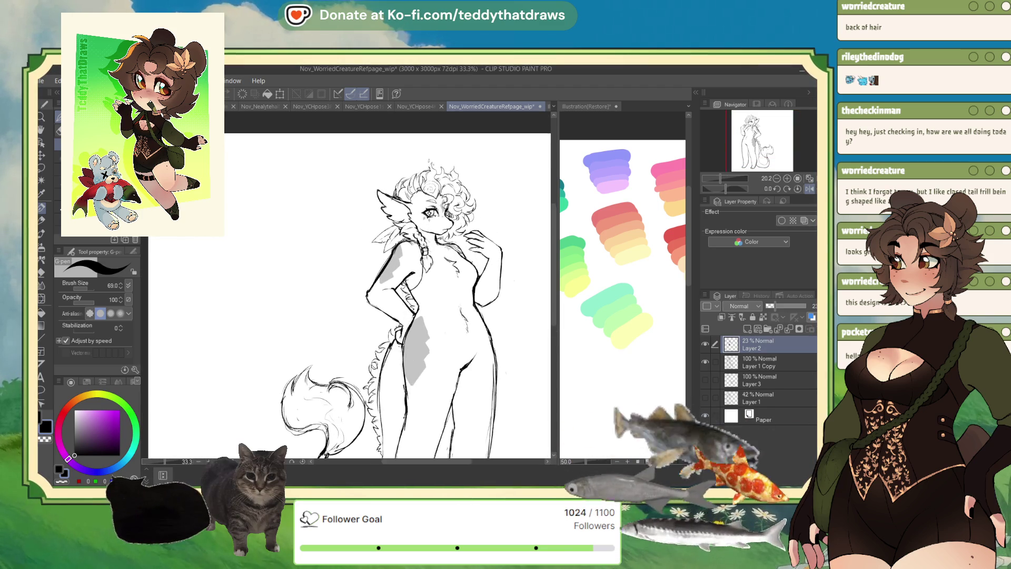
{"action": "scroll", "coordinate": [481, 327], "scroll_direction": "down", "scroll_amount": 2}
{"action": "scroll", "coordinate": [482, 326], "scroll_direction": "up", "scroll_amount": 1}
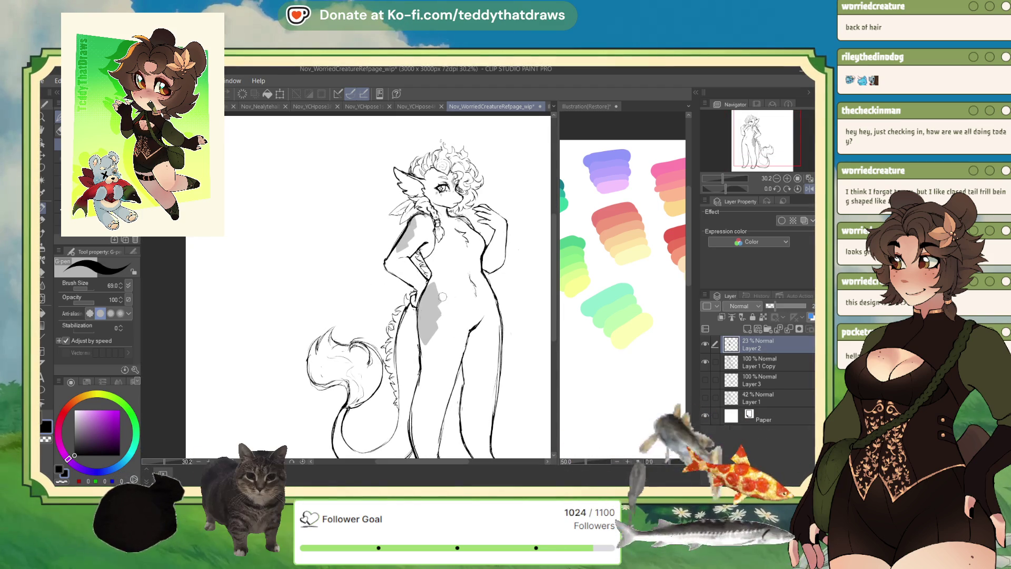
{"action": "scroll", "coordinate": [429, 341], "scroll_direction": "up", "scroll_amount": 1}
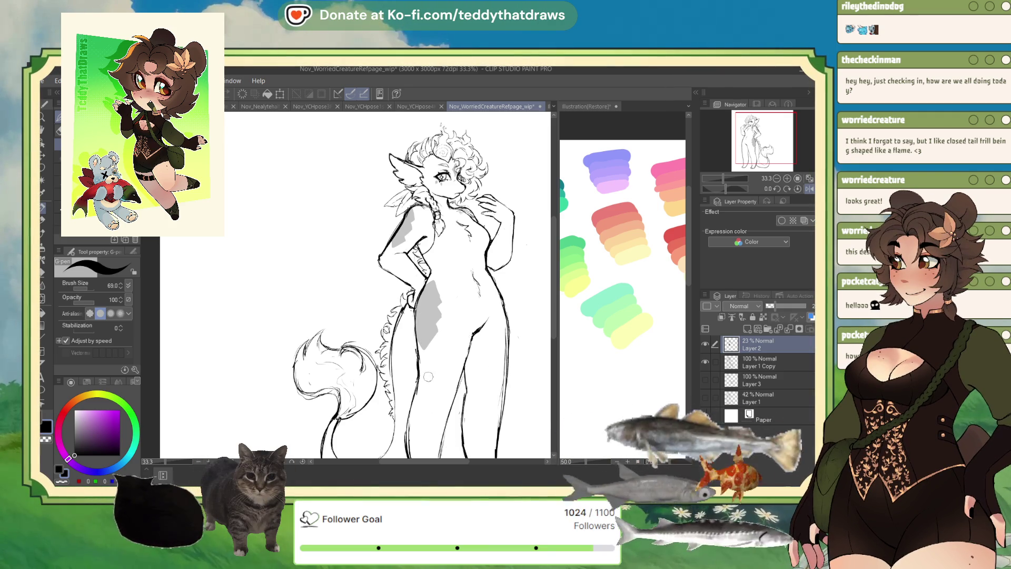
{"action": "scroll", "coordinate": [415, 372], "scroll_direction": "up", "scroll_amount": 2}
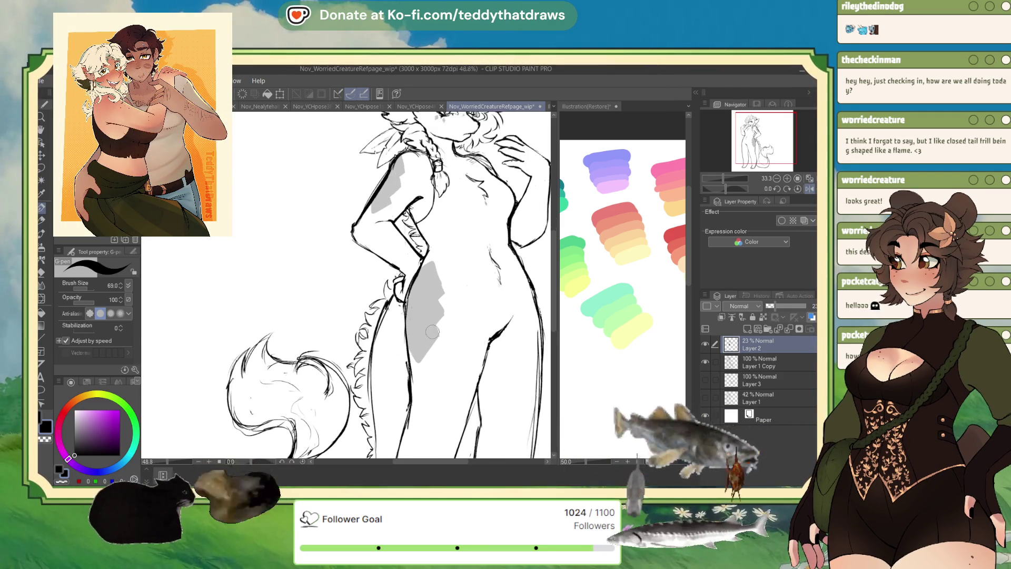
{"action": "scroll", "coordinate": [414, 372], "scroll_direction": "up", "scroll_amount": 1}
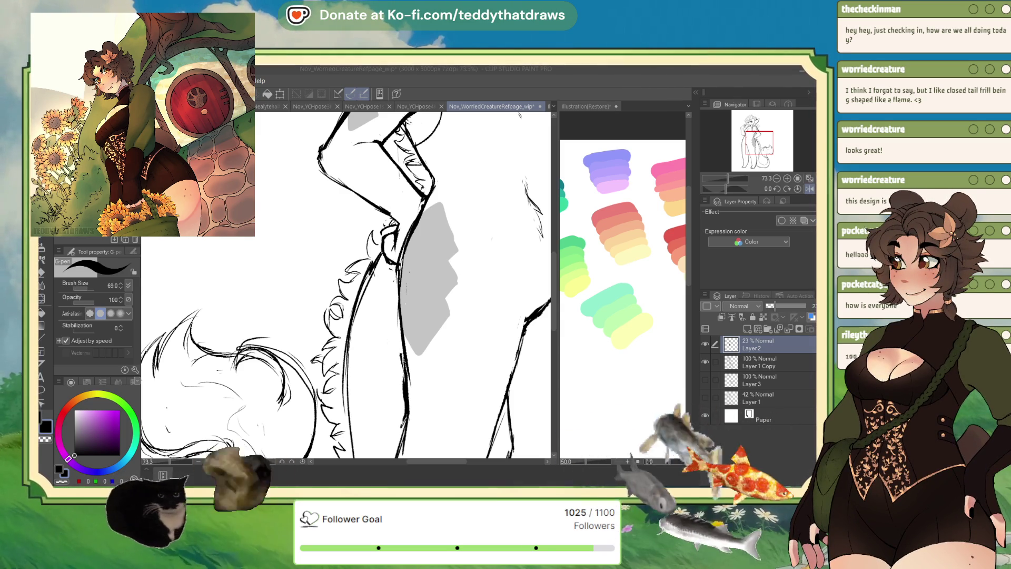
- Paint grey shading inside the side frill, extending it down toward the hip
{"action": "key", "text": "ctrl+minus"}
{"action": "key", "text": "ctrl+minus"}
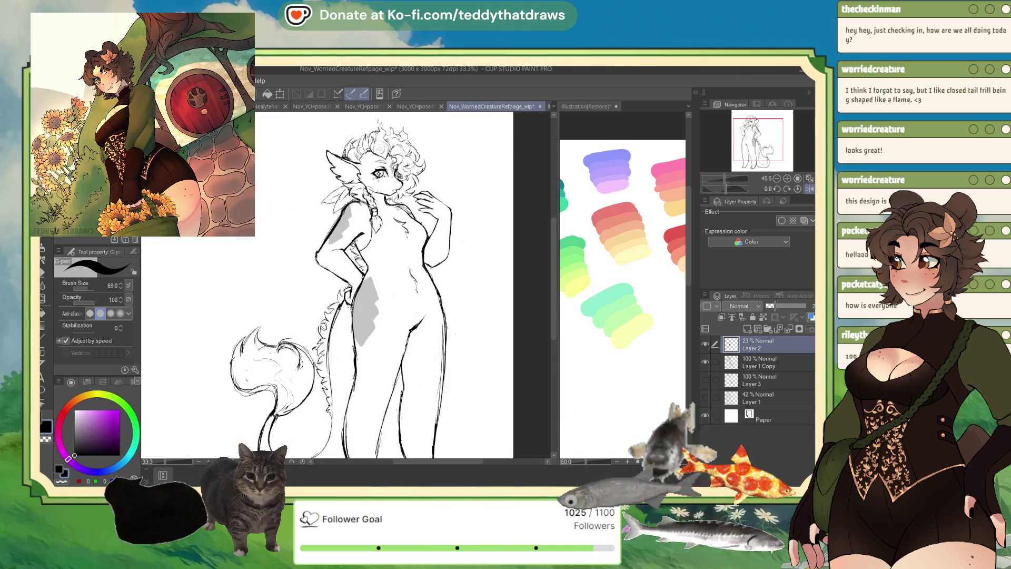
{"action": "scroll", "coordinate": [492, 446], "scroll_direction": "up", "scroll_amount": 3}
{"action": "scroll", "coordinate": [491, 446], "scroll_direction": "up", "scroll_amount": 2}
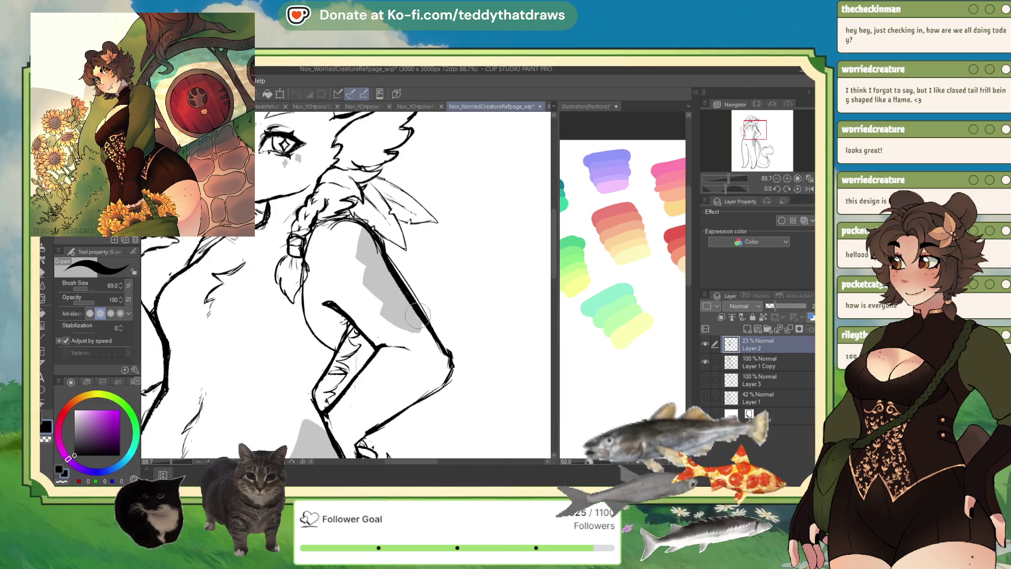
{"action": "scroll", "coordinate": [361, 300], "scroll_direction": "down", "scroll_amount": 5}
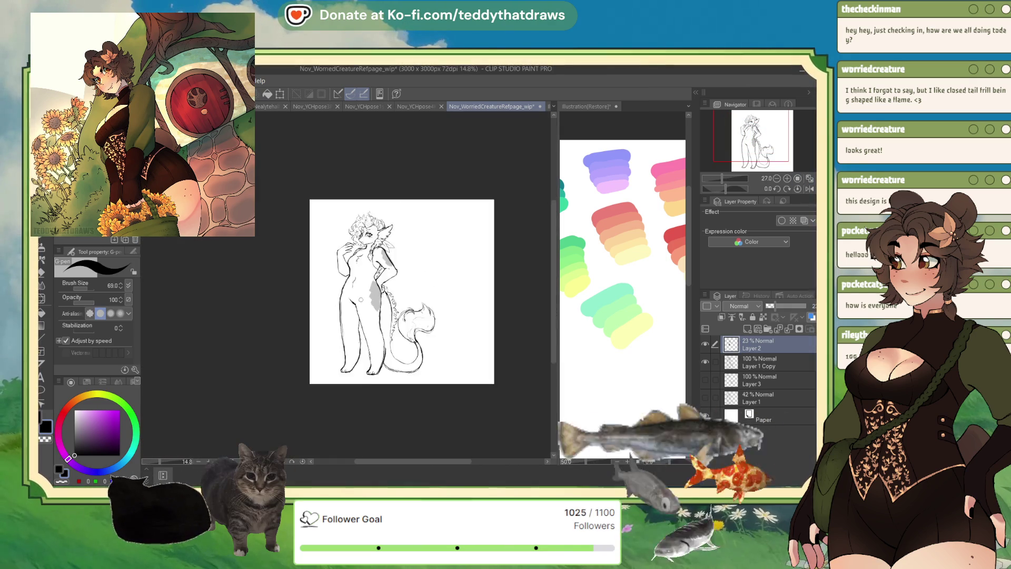
{"action": "scroll", "coordinate": [361, 300], "scroll_direction": "up", "scroll_amount": 4}
{"action": "scroll", "coordinate": [347, 274], "scroll_direction": "down", "scroll_amount": 2}
{"action": "scroll", "coordinate": [338, 258], "scroll_direction": "up", "scroll_amount": 1}
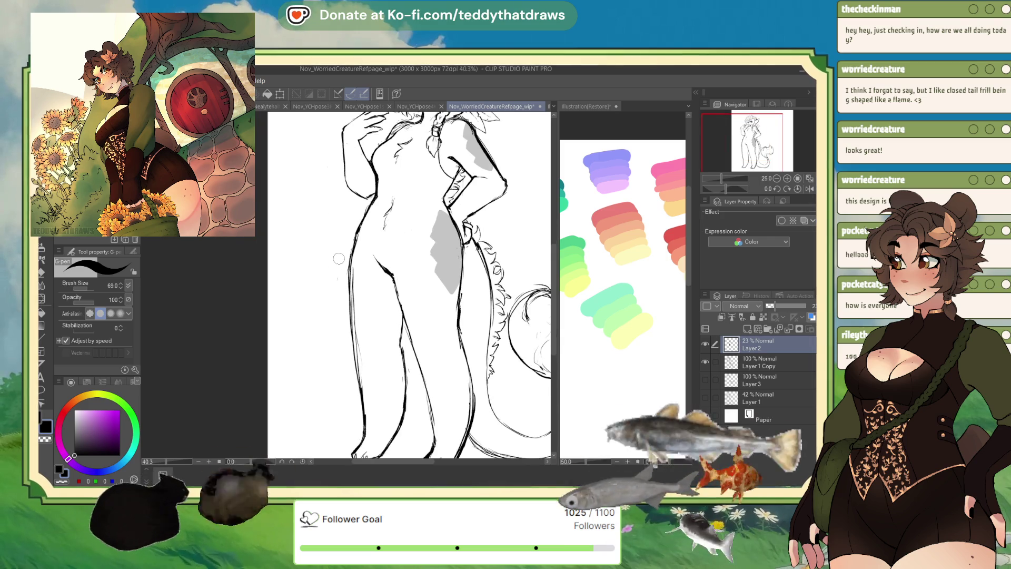
{"action": "scroll", "coordinate": [331, 306], "scroll_direction": "down", "scroll_amount": 1}
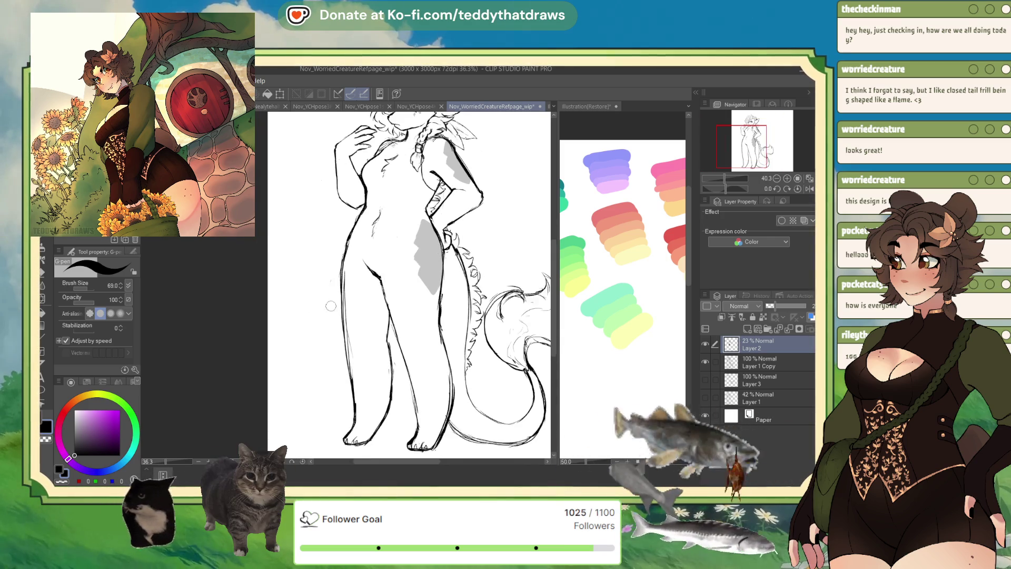
{"action": "scroll", "coordinate": [432, 263], "scroll_direction": "up", "scroll_amount": 2}
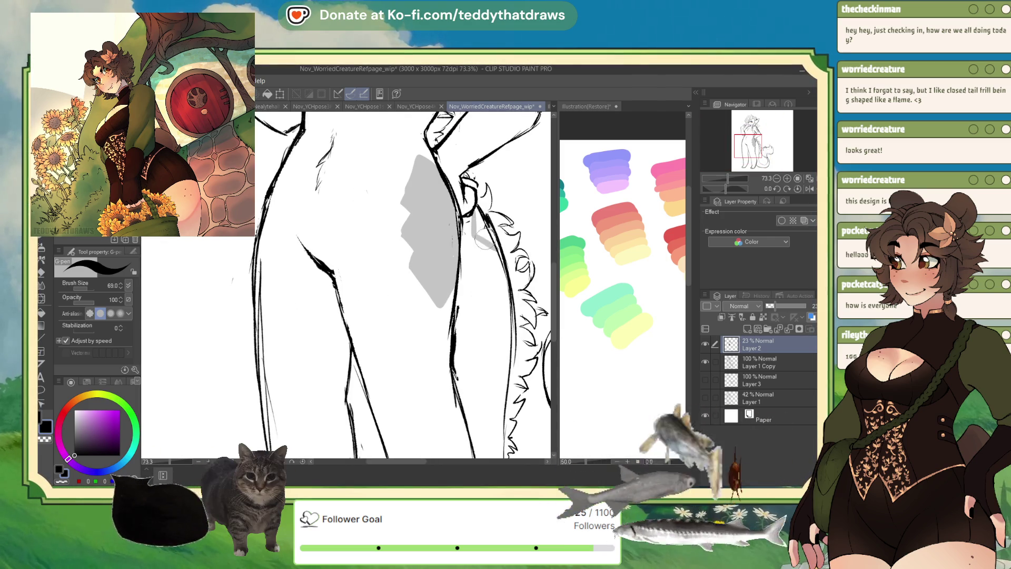
{"action": "mouse_move", "coordinate": [472, 214]}
{"action": "left_mouse_down"}
{"action": "mouse_move", "coordinate": [504, 279]}
{"action": "mouse_move", "coordinate": [498, 250]}
{"action": "mouse_move", "coordinate": [505, 316]}
{"action": "mouse_move", "coordinate": [504, 284]}
{"action": "left_mouse_up"}
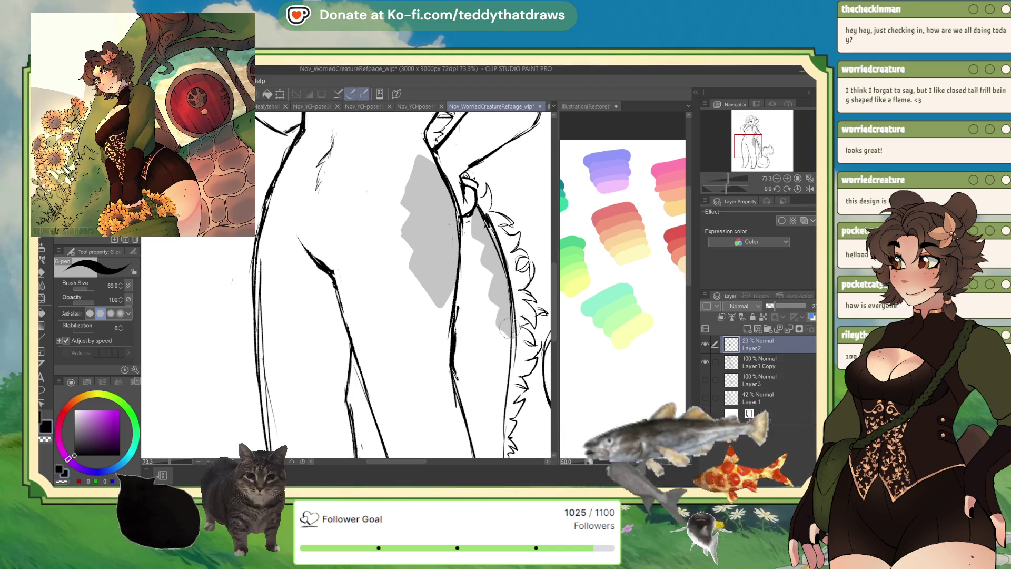
{"action": "left_click_drag", "start_coordinate": [503, 315], "coordinate": [506, 336]}
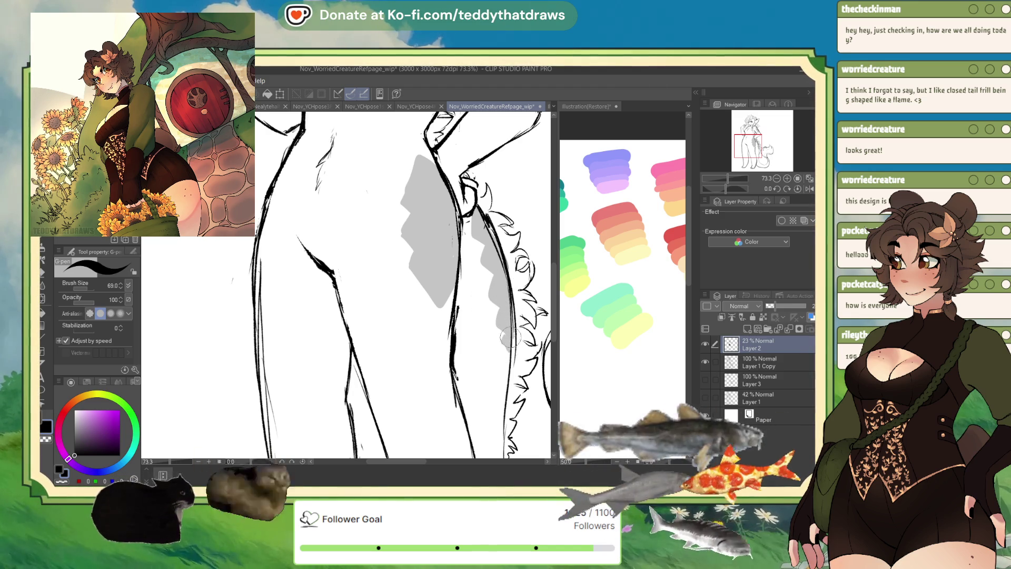
{"action": "scroll", "coordinate": [363, 288], "scroll_direction": "down", "scroll_amount": 3}
{"action": "scroll", "coordinate": [363, 287], "scroll_direction": "up", "scroll_amount": 4}
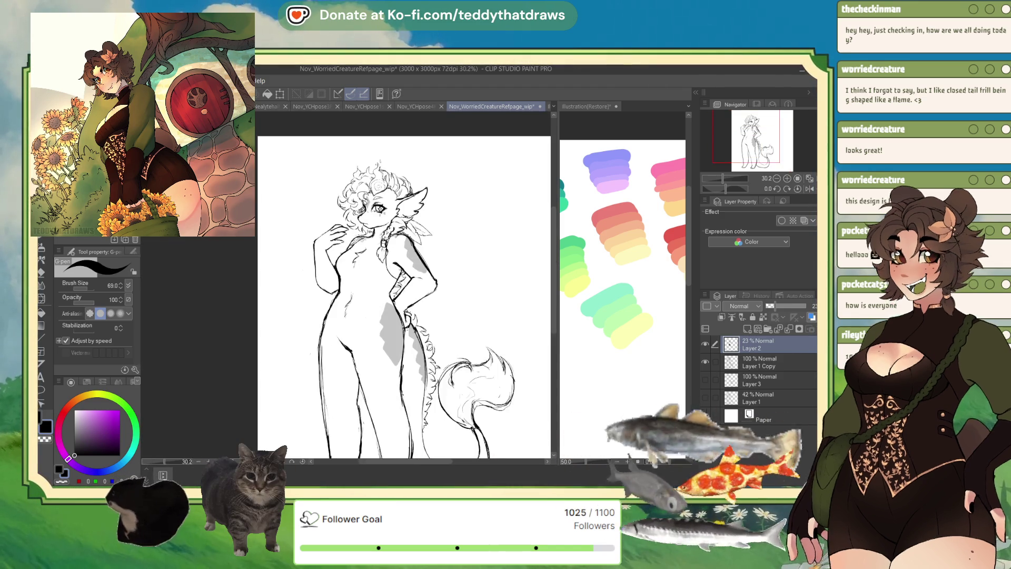
{"action": "scroll", "coordinate": [363, 287], "scroll_direction": "down", "scroll_amount": 3}
{"action": "left_click", "coordinate": [804, 189]}
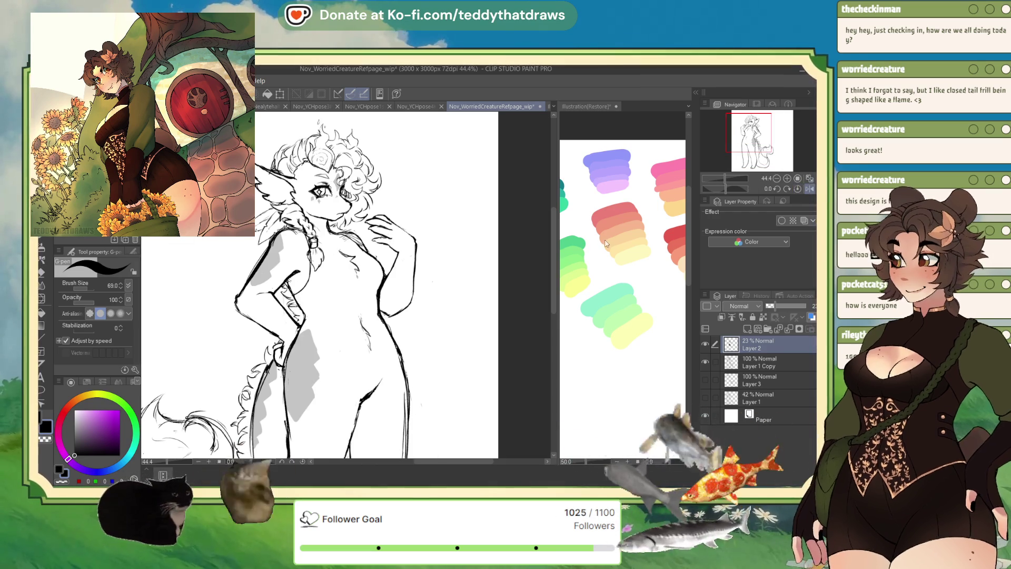
{"action": "scroll", "coordinate": [373, 236], "scroll_direction": "down", "scroll_amount": 2}
{"action": "scroll", "coordinate": [358, 245], "scroll_direction": "up", "scroll_amount": 2}
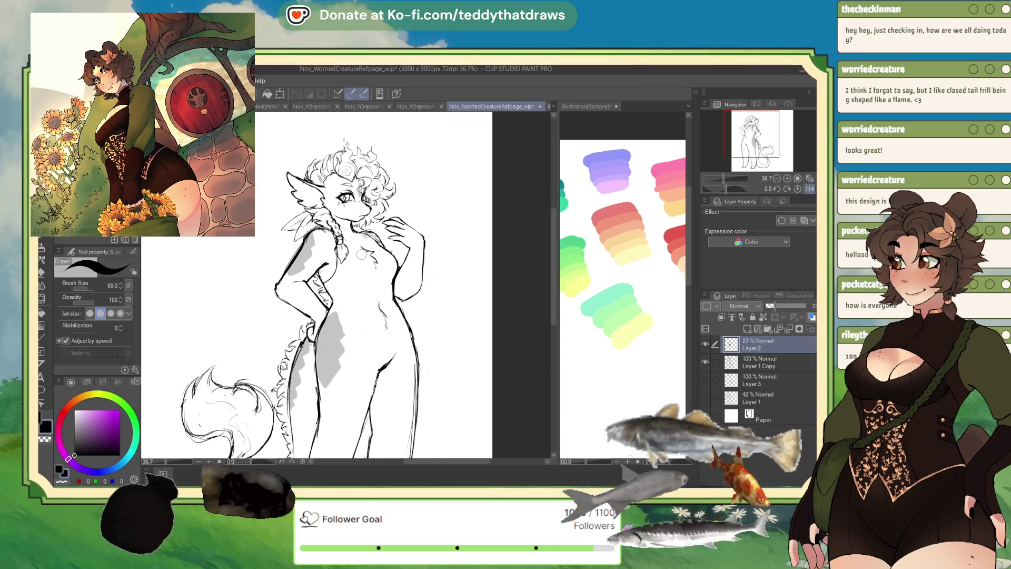
{"action": "scroll", "coordinate": [278, 263], "scroll_direction": "up", "scroll_amount": 2}
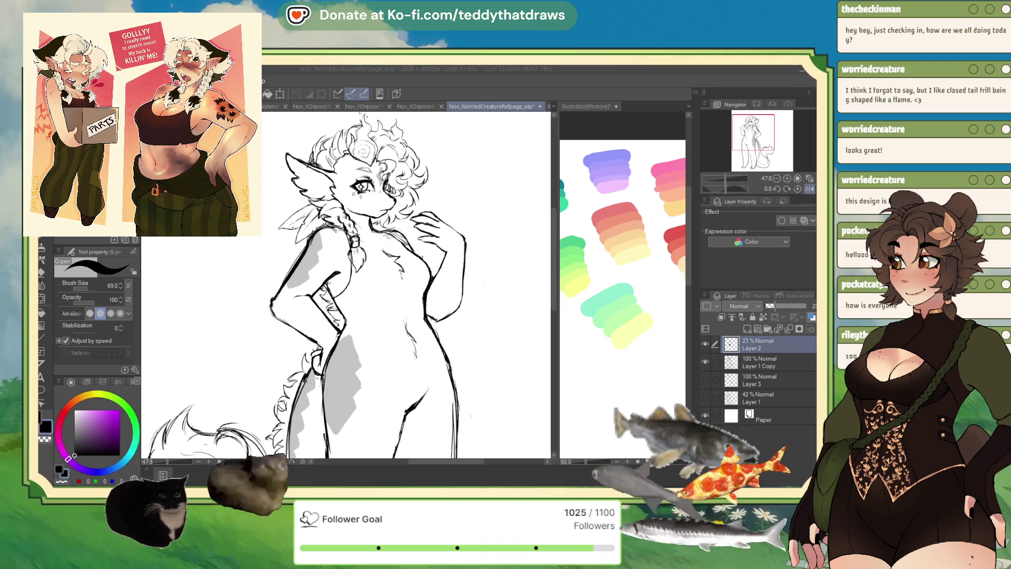
{"action": "scroll", "coordinate": [419, 232], "scroll_direction": "down", "scroll_amount": 3}
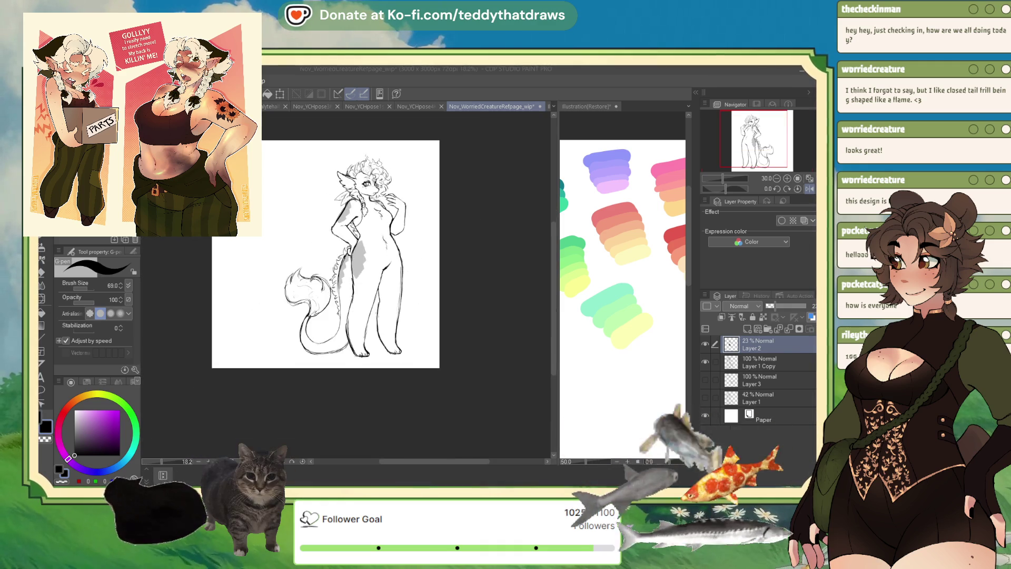
{"action": "scroll", "coordinate": [381, 190], "scroll_direction": "up", "scroll_amount": 5}
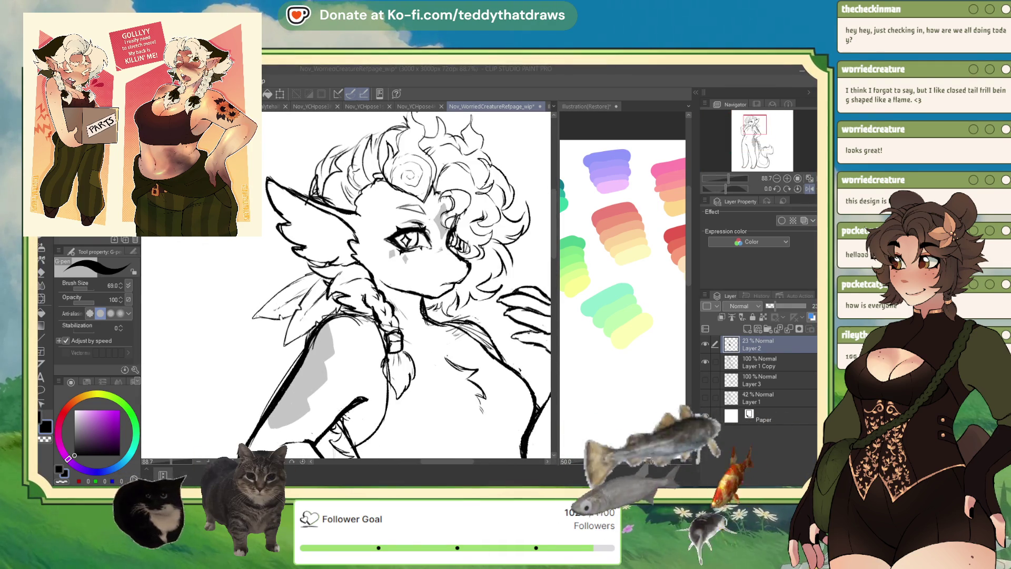
{"action": "scroll", "coordinate": [400, 284], "scroll_direction": "down", "scroll_amount": 5}
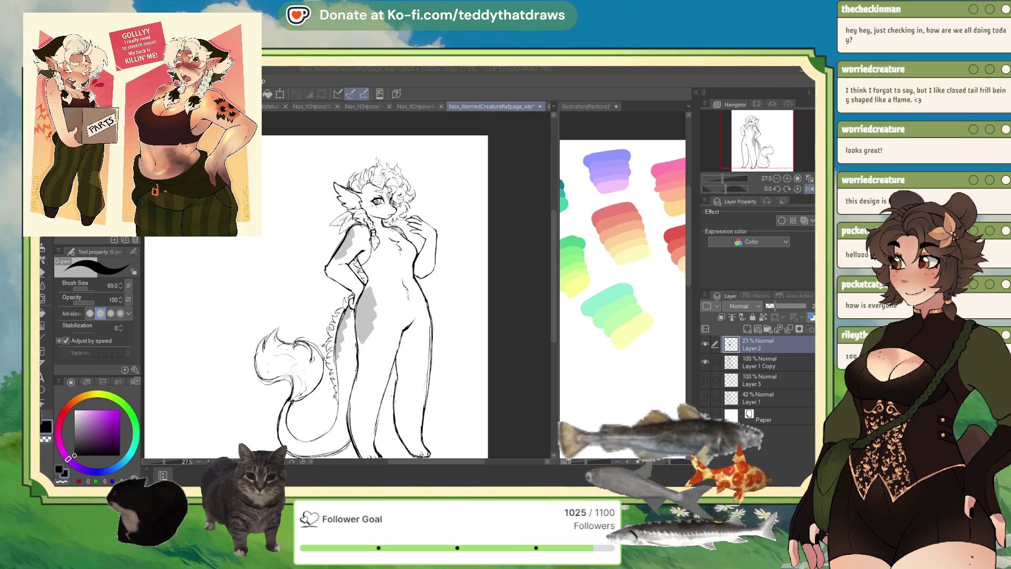
{"action": "key", "text": "h"}
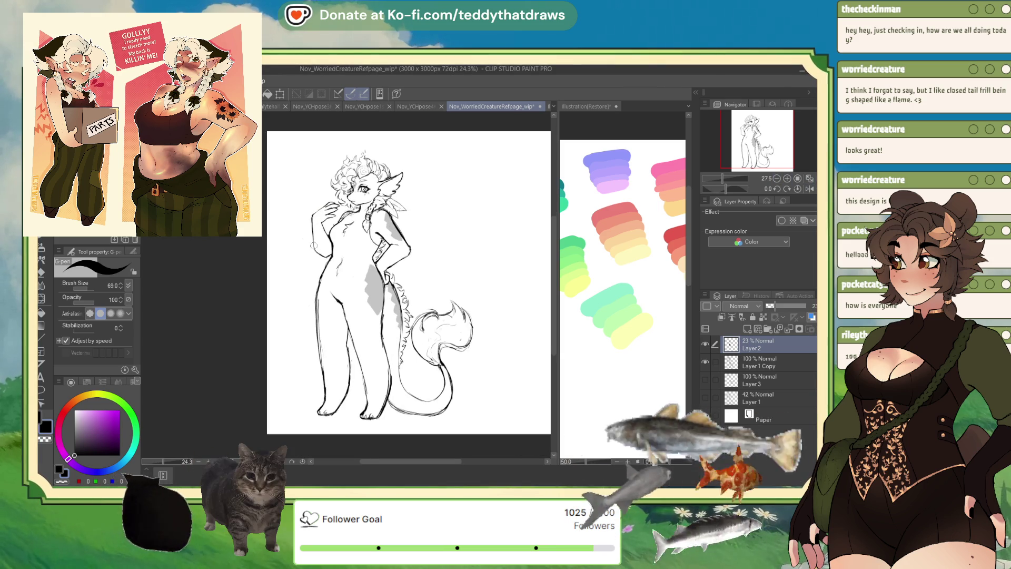
- Select Layer 1 Copy and create Layer 4 above it with Ctrl+Shift+N
{"action": "left_click", "coordinate": [745, 362]}
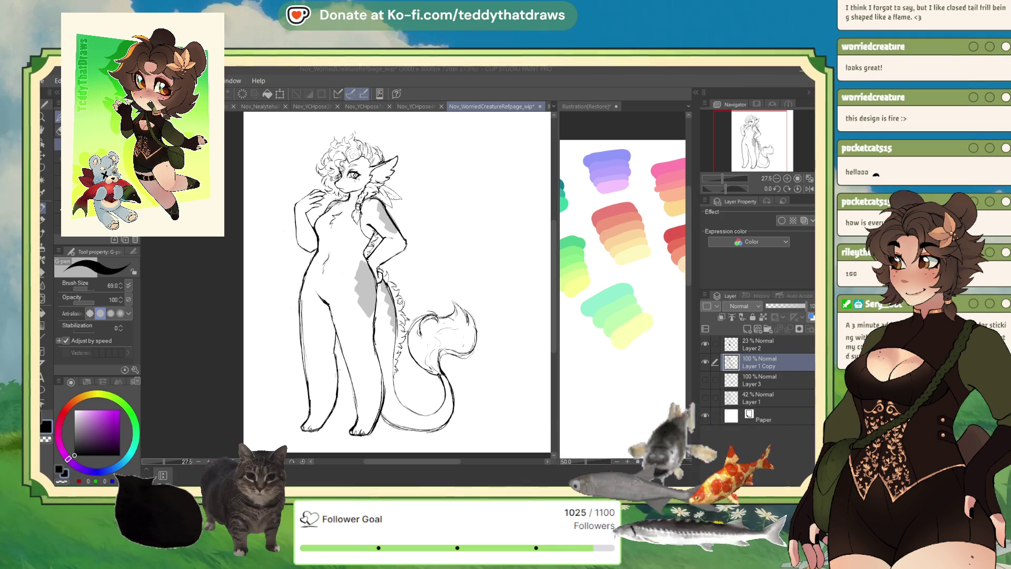
{"action": "key", "text": "ctrl+shift+n"}
{"action": "scroll", "coordinate": [347, 174], "scroll_direction": "up", "scroll_amount": 5}
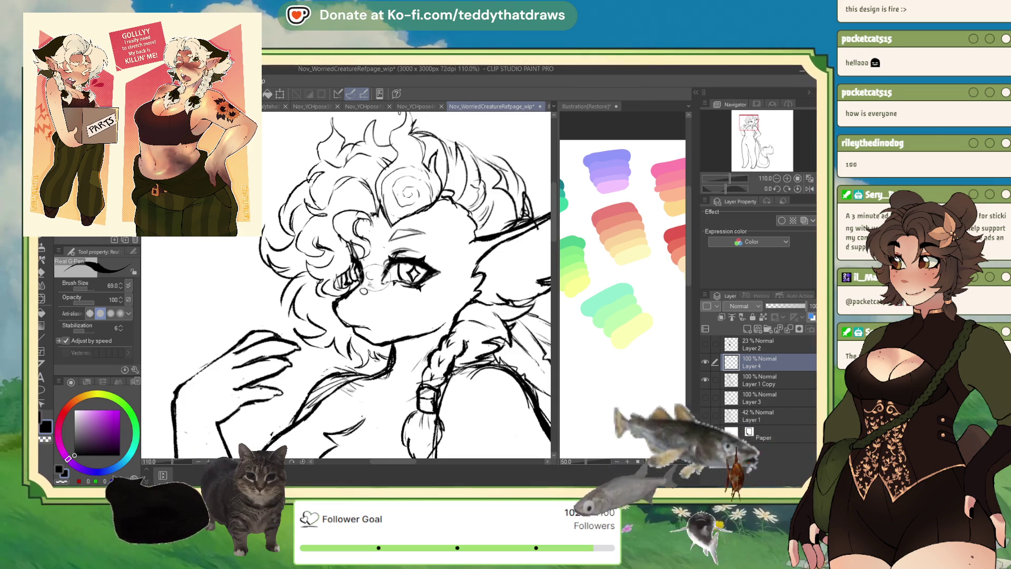
- On Layer 4, undo two trial circles, then ink hair curls beside the eye and forehead
{"action": "left_click_drag", "start_coordinate": [369, 270], "coordinate": [371, 271]}
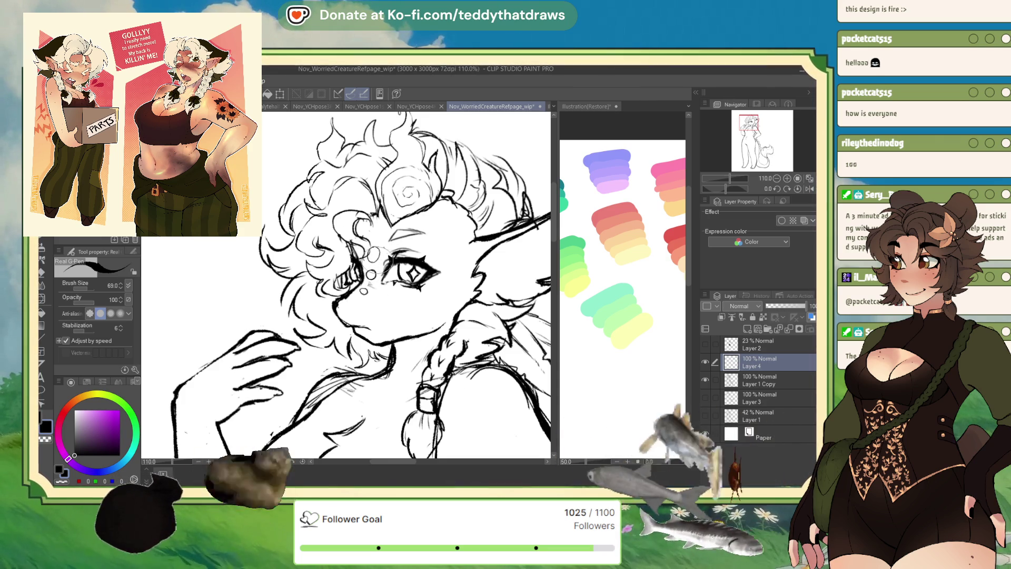
{"action": "left_click_drag", "start_coordinate": [371, 227], "coordinate": [374, 232]}
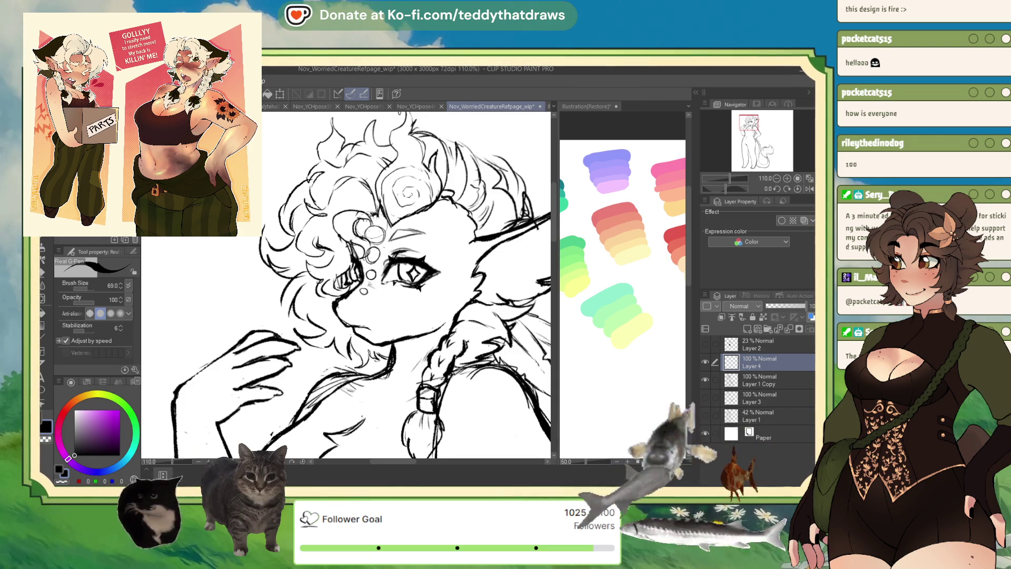
{"action": "key", "text": "ctrl+z"}
{"action": "key", "text": "ctrl+z"}
{"action": "key", "text": "ctrl+z"}
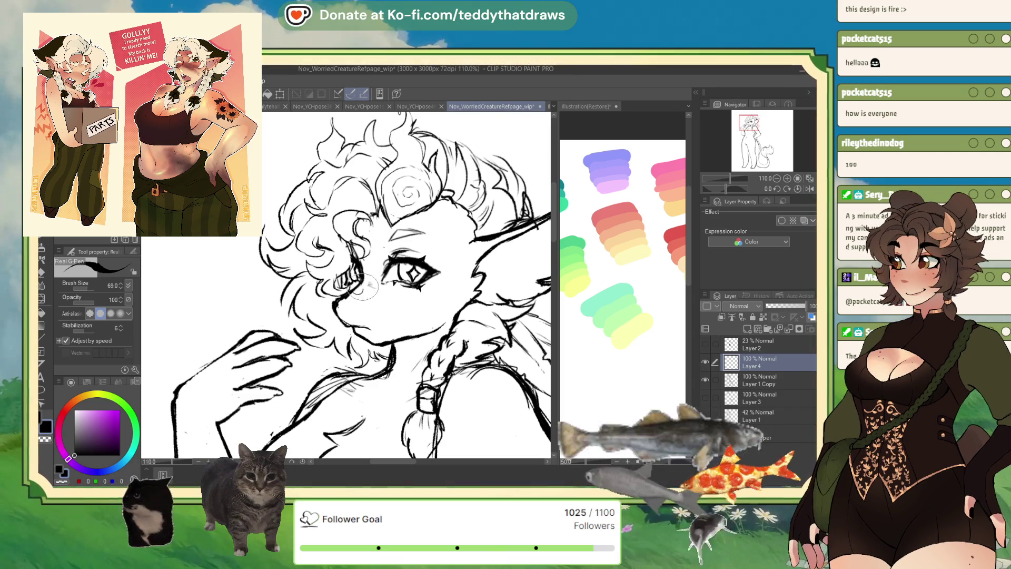
{"action": "left_click_drag", "start_coordinate": [363, 287], "coordinate": [368, 269]}
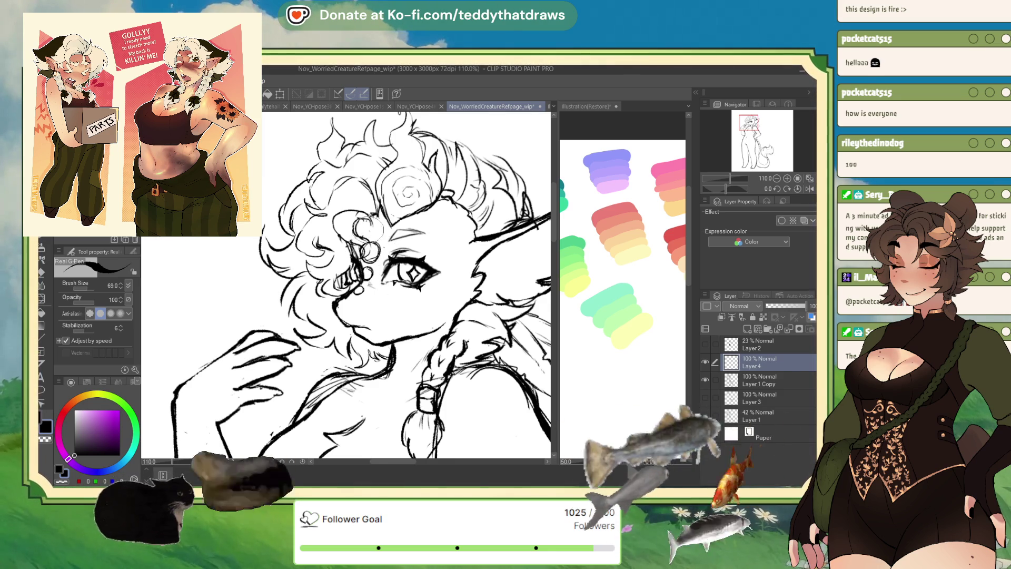
{"action": "left_click_drag", "start_coordinate": [375, 217], "coordinate": [360, 227]}
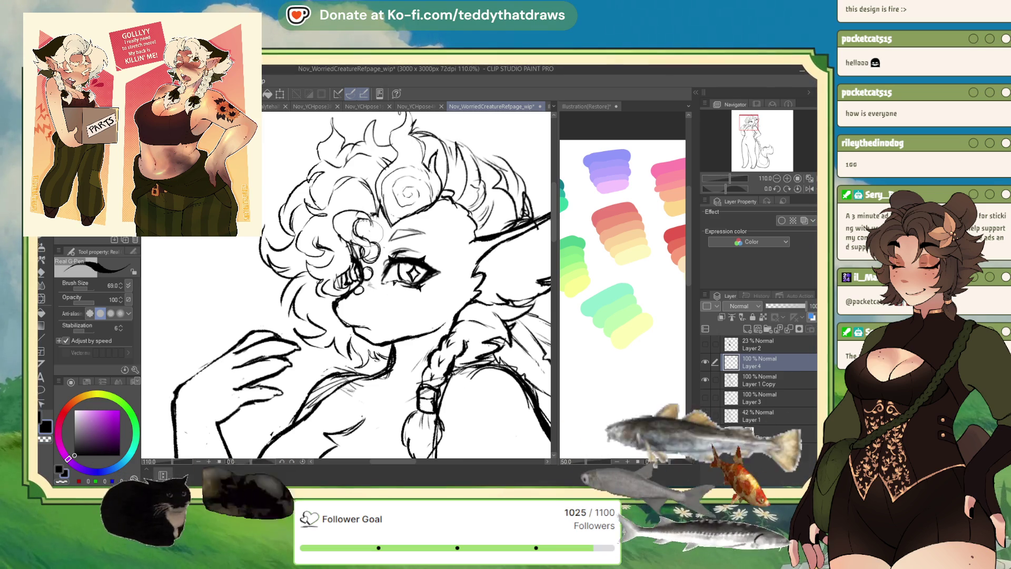
- Sketch and darken scalloped scale strokes over the shoulder and upper arm on Layer 4
{"action": "left_click", "coordinate": [809, 188]}
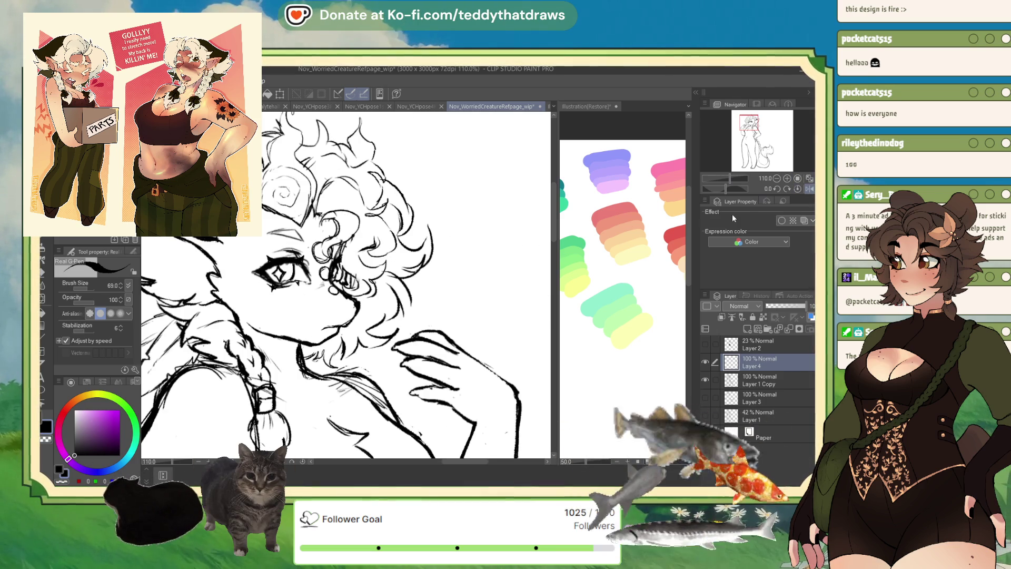
{"action": "key", "text": "ctrl+minus"}
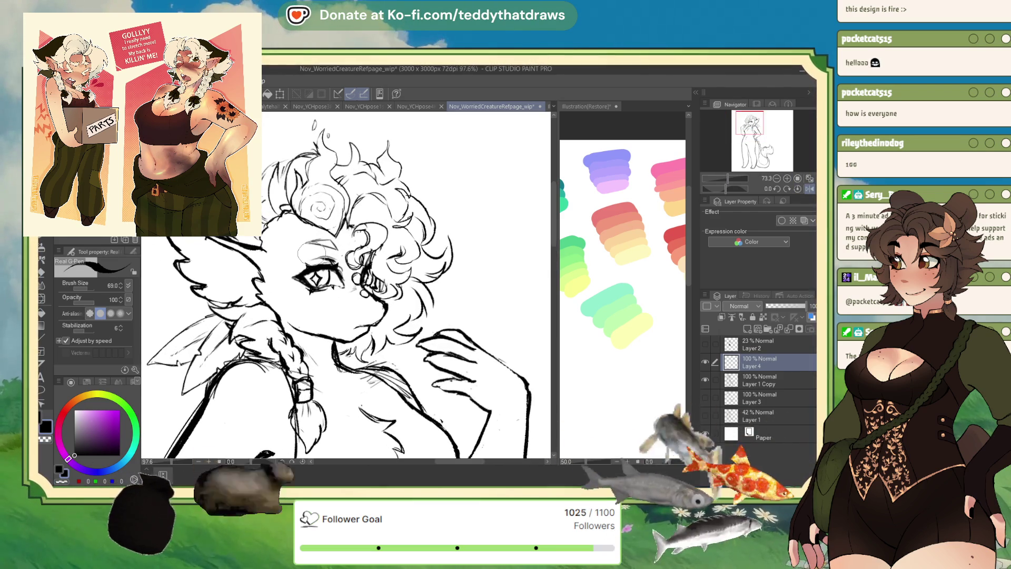
{"action": "key", "text": "ctrl+plus"}
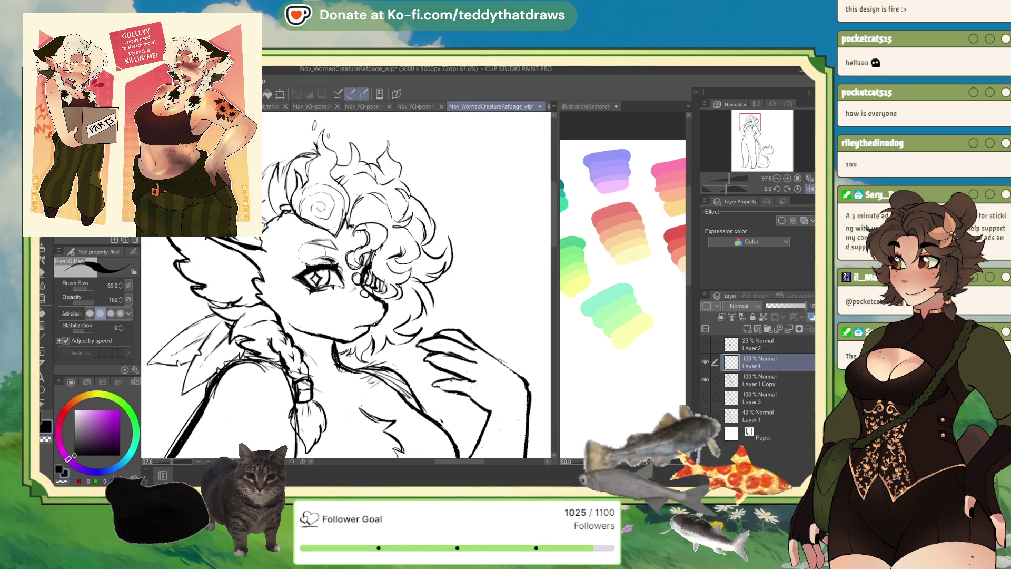
{"action": "mouse_move", "coordinate": [278, 232]}
{"action": "left_mouse_down"}
{"action": "mouse_move", "coordinate": [301, 158]}
{"action": "mouse_move", "coordinate": [300, 170]}
{"action": "mouse_move", "coordinate": [328, 165]}
{"action": "left_mouse_up"}
{"action": "mouse_move", "coordinate": [239, 374]}
{"action": "left_mouse_down"}
{"action": "mouse_move", "coordinate": [279, 342]}
{"action": "mouse_move", "coordinate": [304, 339]}
{"action": "mouse_move", "coordinate": [216, 398]}
{"action": "mouse_move", "coordinate": [306, 310]}
{"action": "left_mouse_up"}
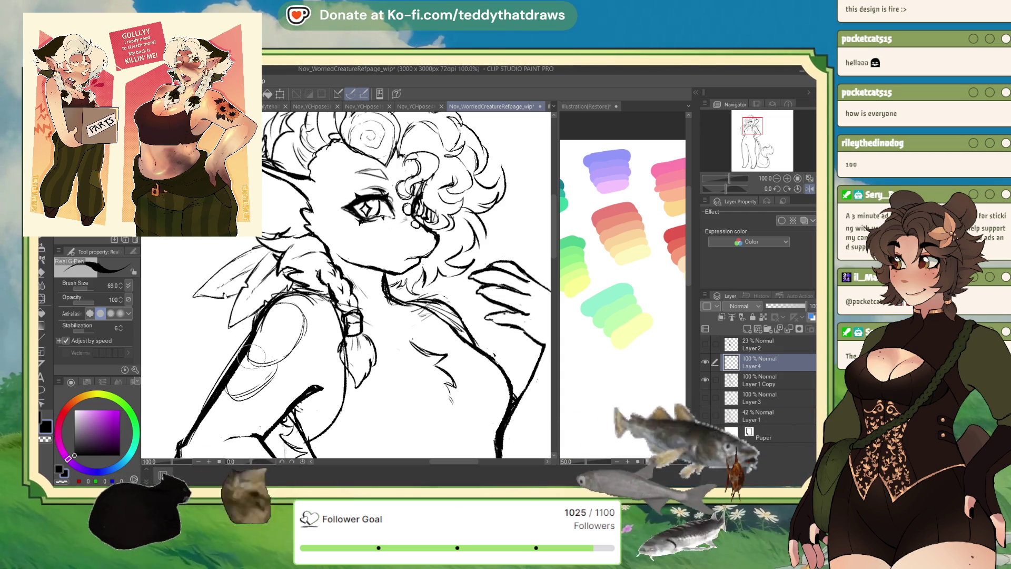
{"action": "left_click_drag", "start_coordinate": [234, 369], "coordinate": [275, 353]}
{"action": "scroll", "coordinate": [285, 342], "scroll_direction": "down", "scroll_amount": 1}
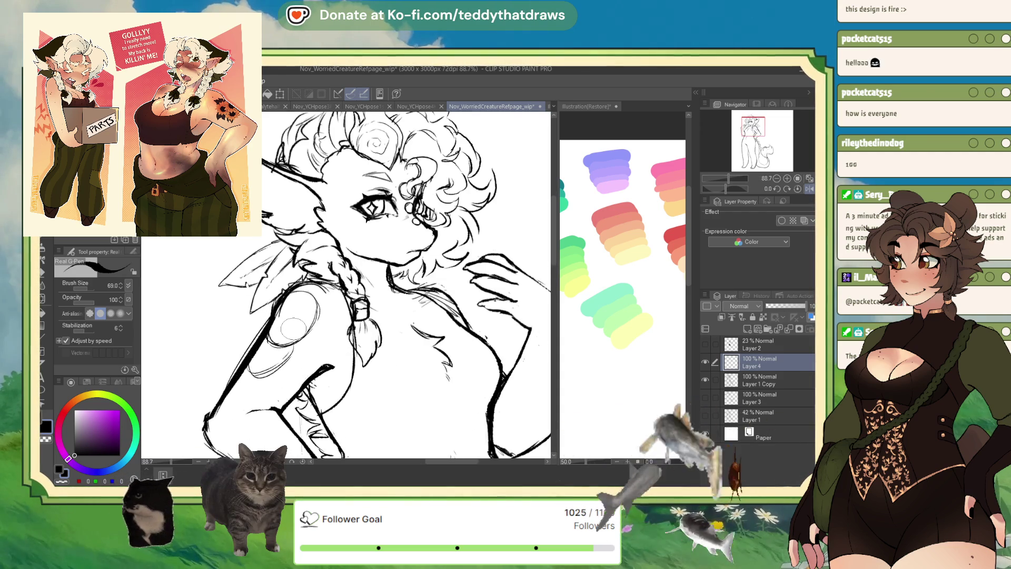
{"action": "mouse_move", "coordinate": [266, 381]}
{"action": "left_mouse_down"}
{"action": "mouse_move", "coordinate": [232, 393]}
{"action": "mouse_move", "coordinate": [259, 368]}
{"action": "mouse_move", "coordinate": [245, 362]}
{"action": "left_mouse_up"}
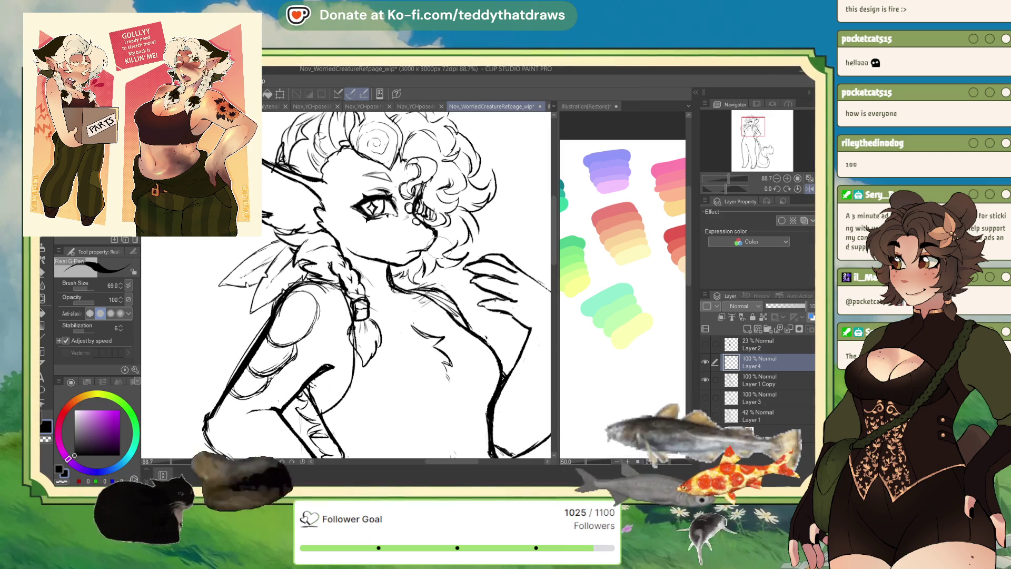
{"action": "scroll", "coordinate": [450, 299], "scroll_direction": "down", "scroll_amount": 3}
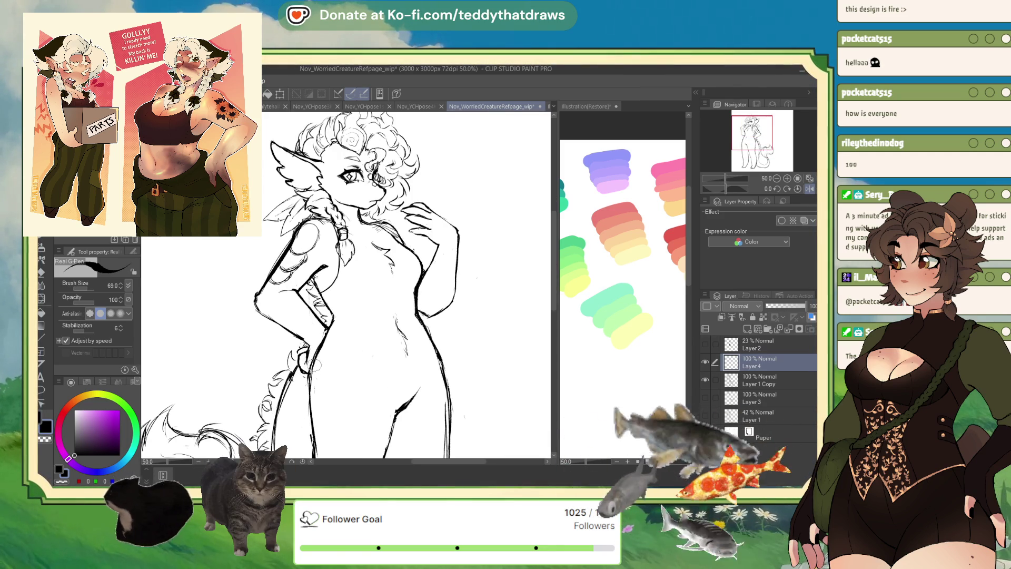
{"action": "mouse_move", "coordinate": [315, 364]}
{"action": "left_mouse_down"}
{"action": "mouse_move", "coordinate": [368, 368]}
{"action": "mouse_move", "coordinate": [362, 385]}
{"action": "mouse_move", "coordinate": [350, 356]}
{"action": "mouse_move", "coordinate": [316, 376]}
{"action": "mouse_move", "coordinate": [329, 416]}
{"action": "mouse_move", "coordinate": [353, 406]}
{"action": "mouse_move", "coordinate": [336, 434]}
{"action": "mouse_move", "coordinate": [325, 382]}
{"action": "mouse_move", "coordinate": [311, 406]}
{"action": "mouse_move", "coordinate": [331, 527]}
{"action": "left_mouse_up"}
{"action": "scroll", "coordinate": [340, 259], "scroll_direction": "up", "scroll_amount": 3}
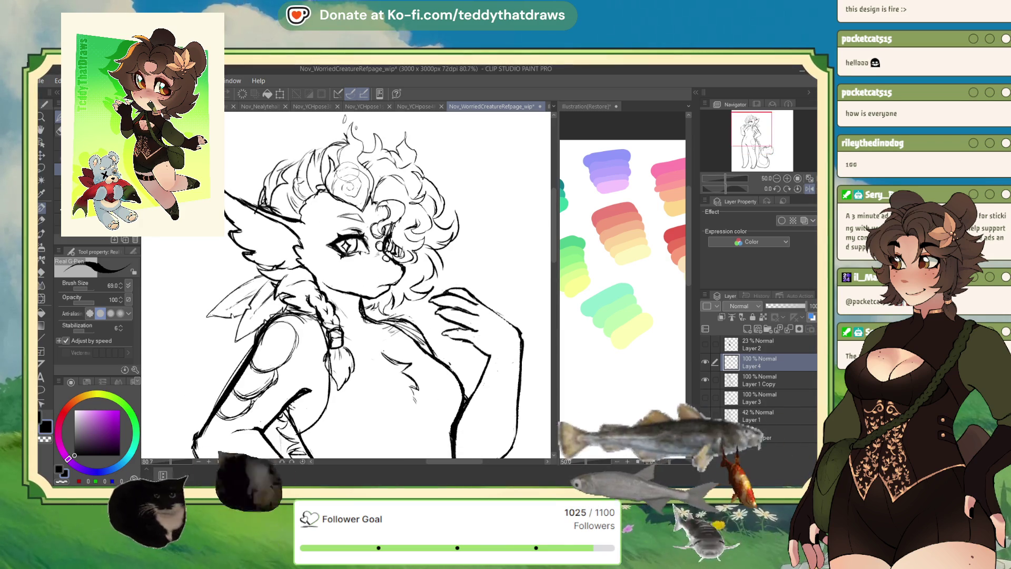
{"action": "left_click_drag", "start_coordinate": [338, 257], "coordinate": [357, 264]}
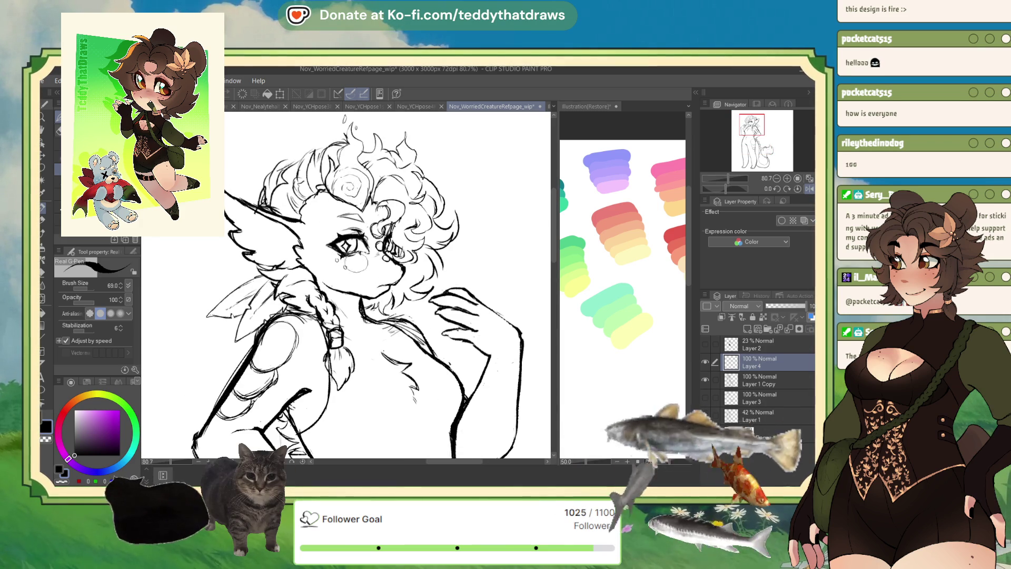
{"action": "left_click", "coordinate": [339, 260]}
{"action": "left_click", "coordinate": [348, 266]}
{"action": "left_click", "coordinate": [358, 262]}
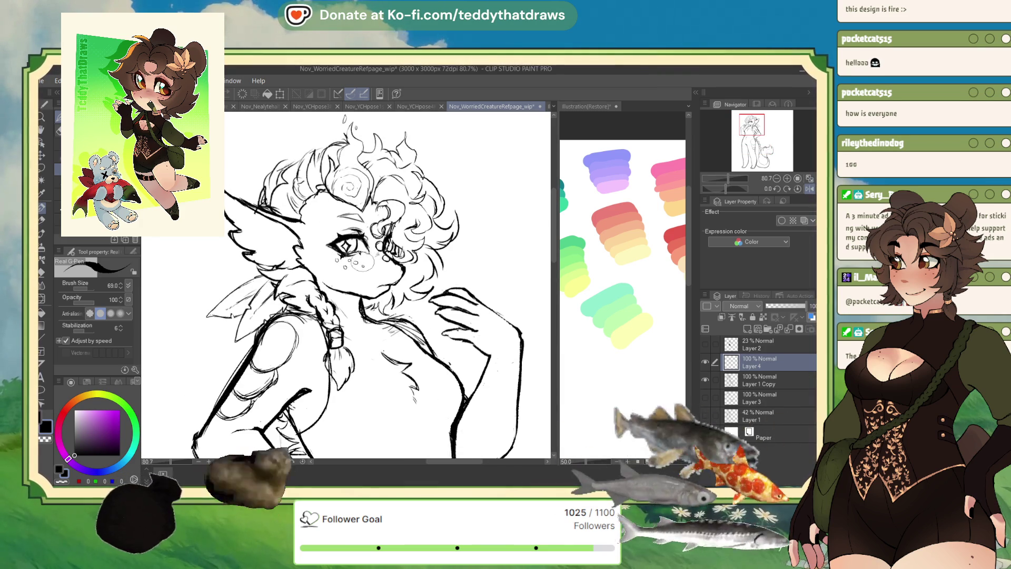
{"action": "left_click", "coordinate": [369, 258]}
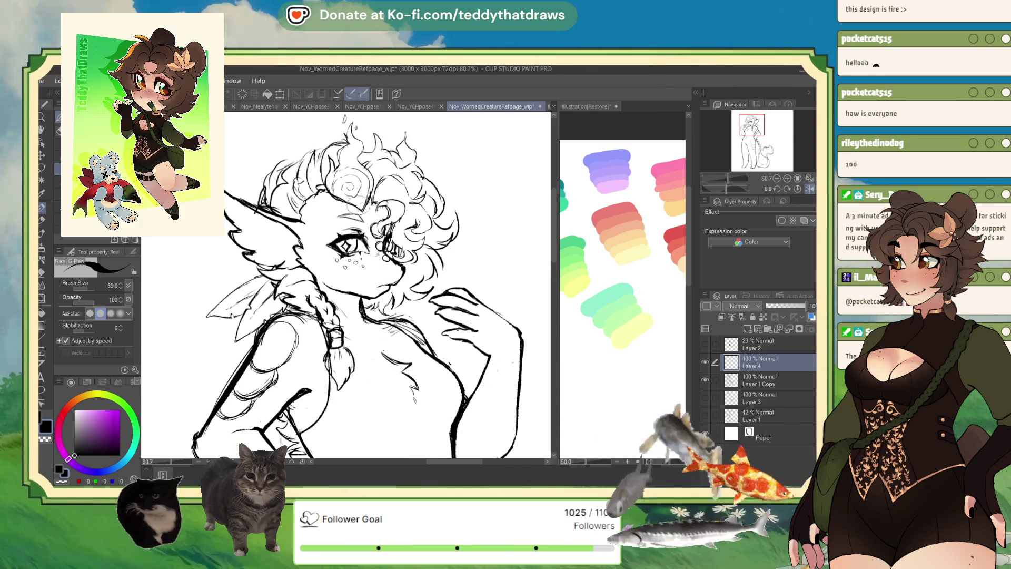
{"action": "scroll", "coordinate": [358, 286], "scroll_direction": "down", "scroll_amount": 2}
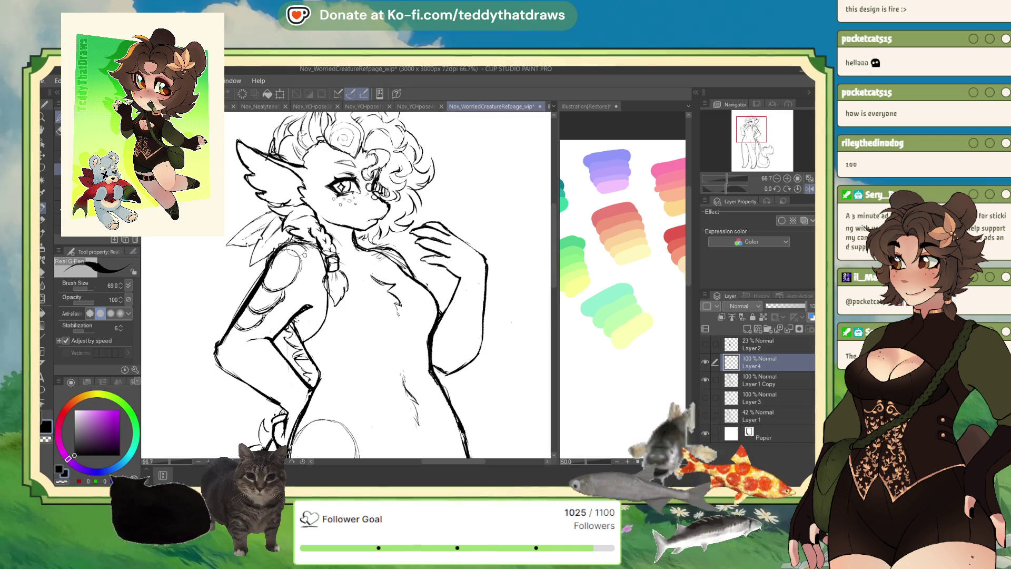
- Ink small circles and dots scattered across the chest
{"action": "left_click_drag", "start_coordinate": [354, 298], "coordinate": [400, 287]}
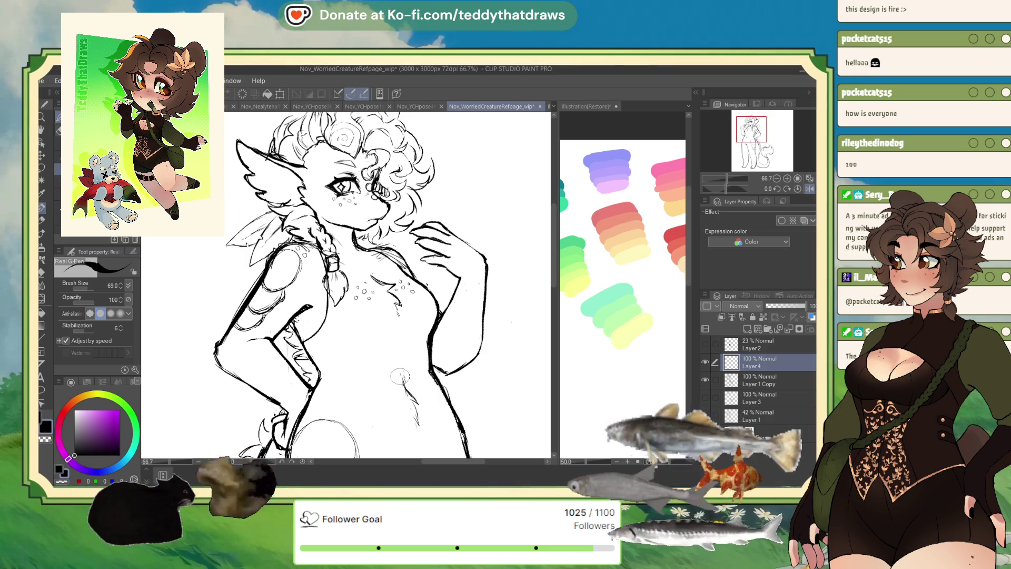
{"action": "scroll", "coordinate": [403, 371], "scroll_direction": "down", "scroll_amount": 4}
{"action": "scroll", "coordinate": [339, 385], "scroll_direction": "up", "scroll_amount": 2}
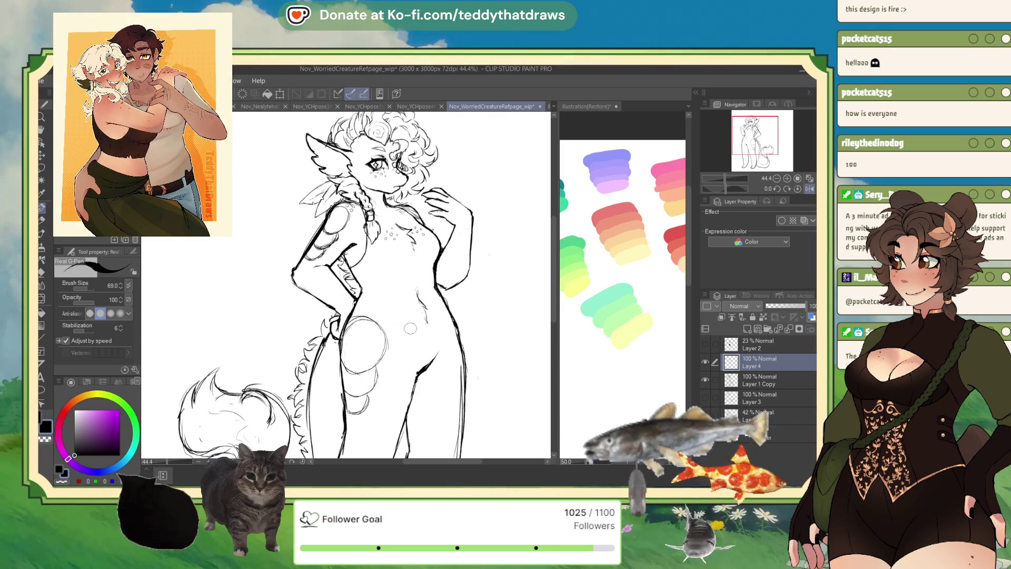
- Draw small bubble scales and dots around the hip, then zoom out to see the whole figure
{"action": "scroll", "coordinate": [410, 328], "scroll_direction": "down", "scroll_amount": 2}
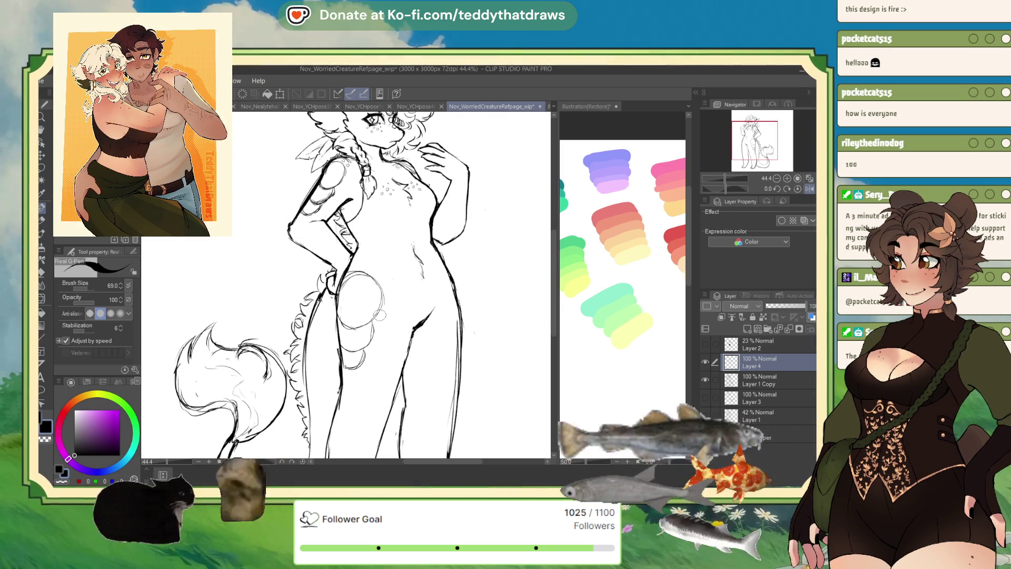
{"action": "mouse_move", "coordinate": [367, 349]}
{"action": "left_mouse_down"}
{"action": "mouse_move", "coordinate": [350, 381]}
{"action": "mouse_move", "coordinate": [369, 358]}
{"action": "left_mouse_up"}
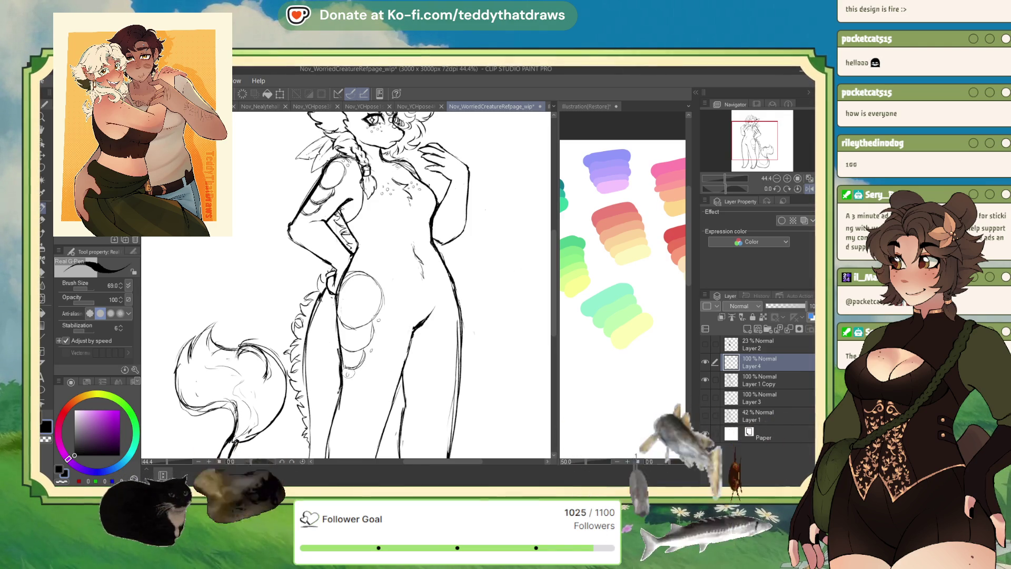
{"action": "left_click_drag", "start_coordinate": [347, 380], "coordinate": [348, 379]}
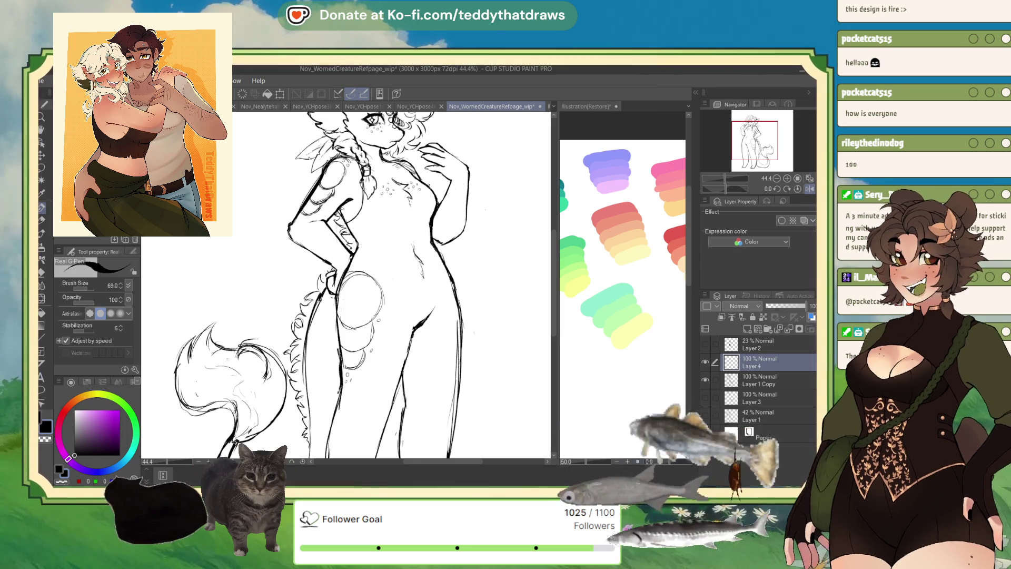
{"action": "key", "text": "ctrl+minus"}
{"action": "key", "text": "ctrl+minus"}
{"action": "scroll", "coordinate": [343, 290], "scroll_direction": "up", "scroll_amount": 4}
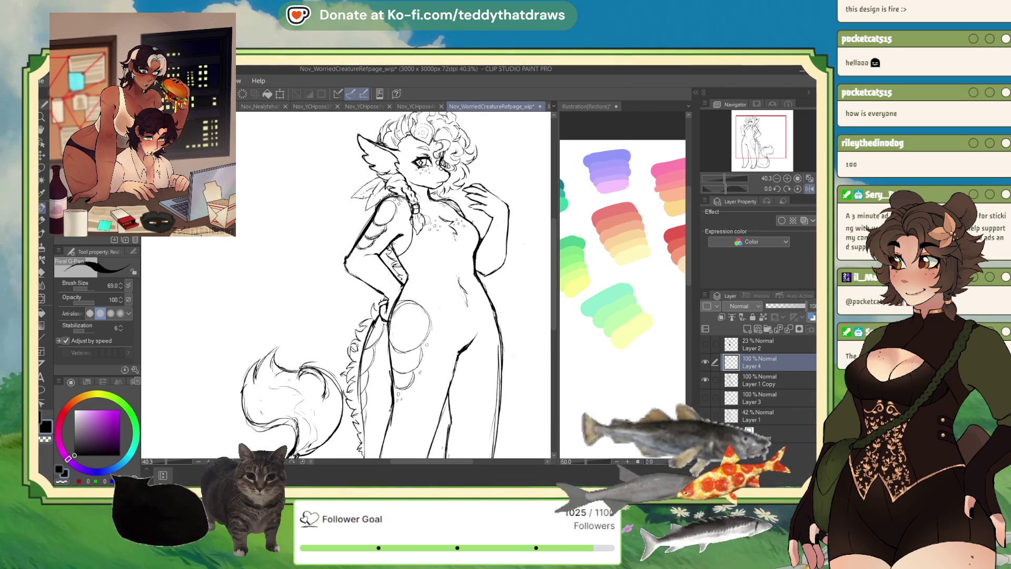
{"action": "scroll", "coordinate": [425, 220], "scroll_direction": "up", "scroll_amount": 3}
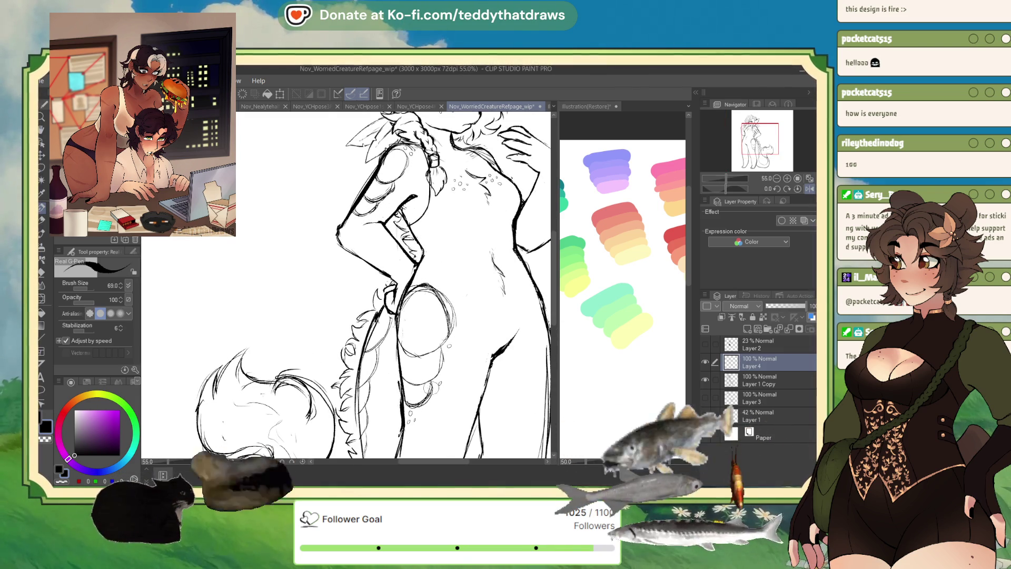
{"action": "scroll", "coordinate": [458, 343], "scroll_direction": "down", "scroll_amount": 3}
{"action": "scroll", "coordinate": [403, 196], "scroll_direction": "up", "scroll_amount": 5}
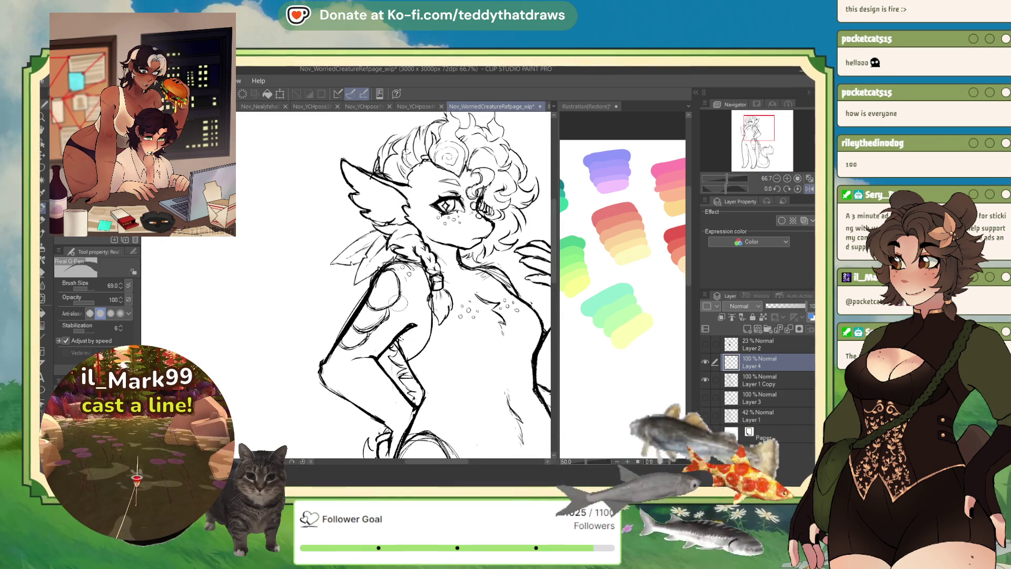
{"action": "scroll", "coordinate": [453, 283], "scroll_direction": "up", "scroll_amount": 2}
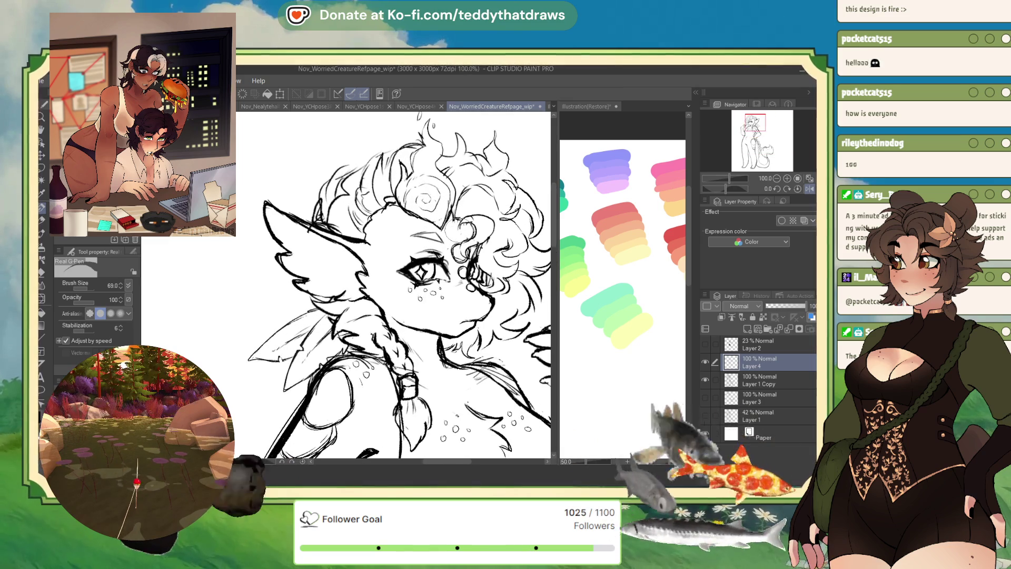
{"action": "scroll", "coordinate": [421, 226], "scroll_direction": "down", "scroll_amount": 5}
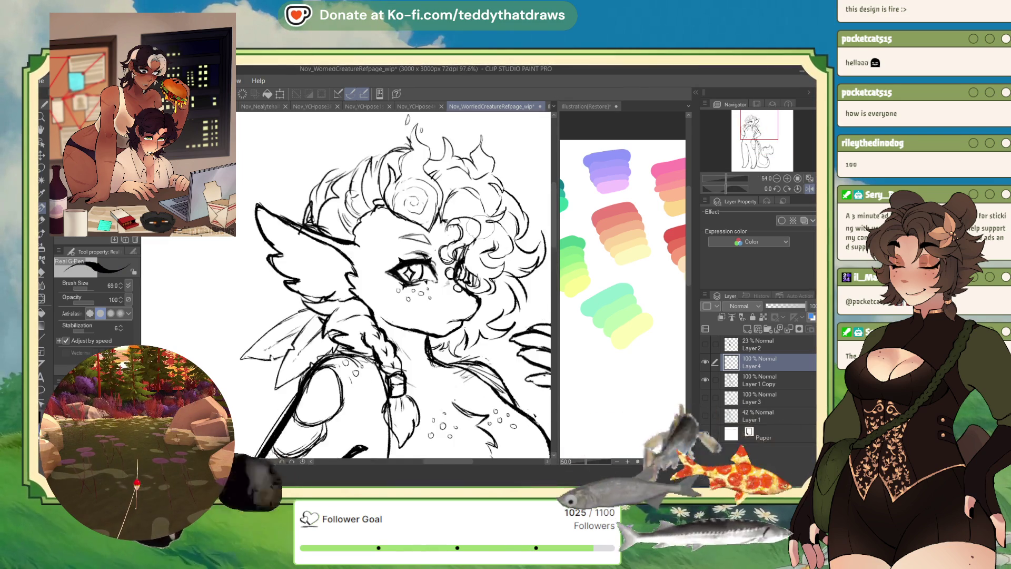
{"action": "scroll", "coordinate": [450, 376], "scroll_direction": "up", "scroll_amount": 1}
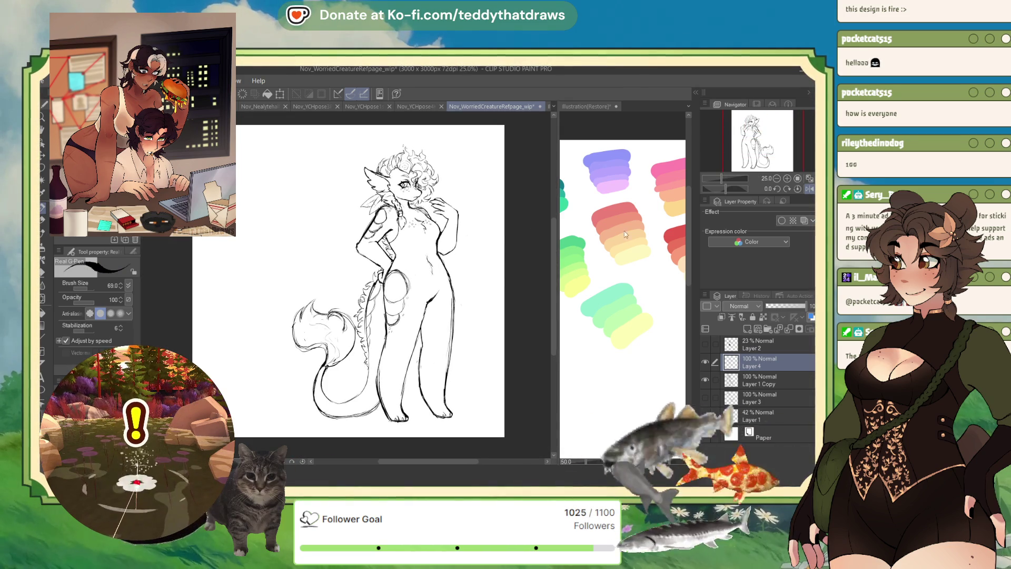
- Flip the canvas view horizontally in the Navigator and zoom in slightly on the mirrored figure
{"action": "left_click", "coordinate": [810, 188]}
{"action": "left_click_drag", "start_coordinate": [721, 178], "coordinate": [724, 178]}
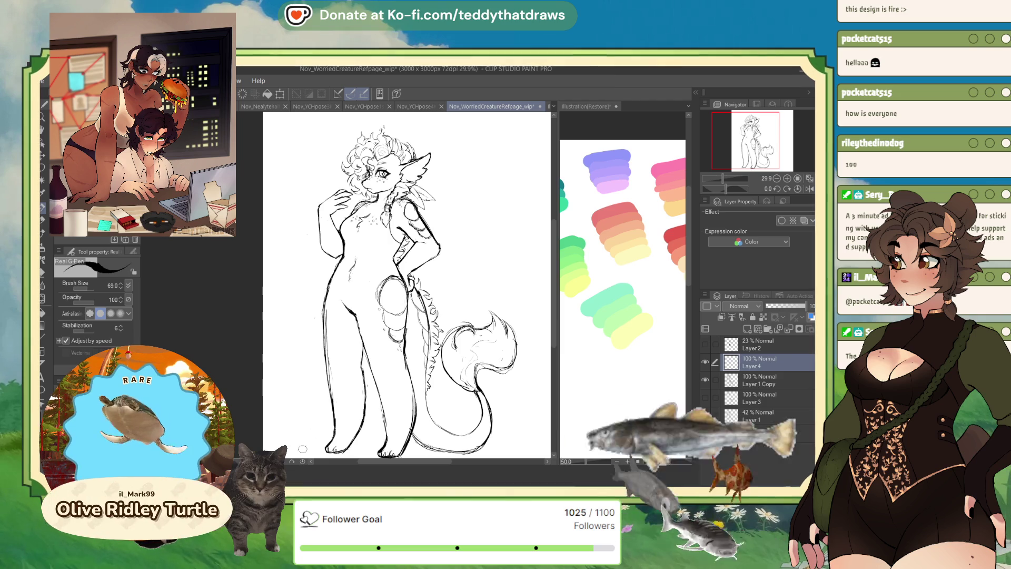
{"action": "scroll", "coordinate": [385, 236], "scroll_direction": "down", "scroll_amount": 2}
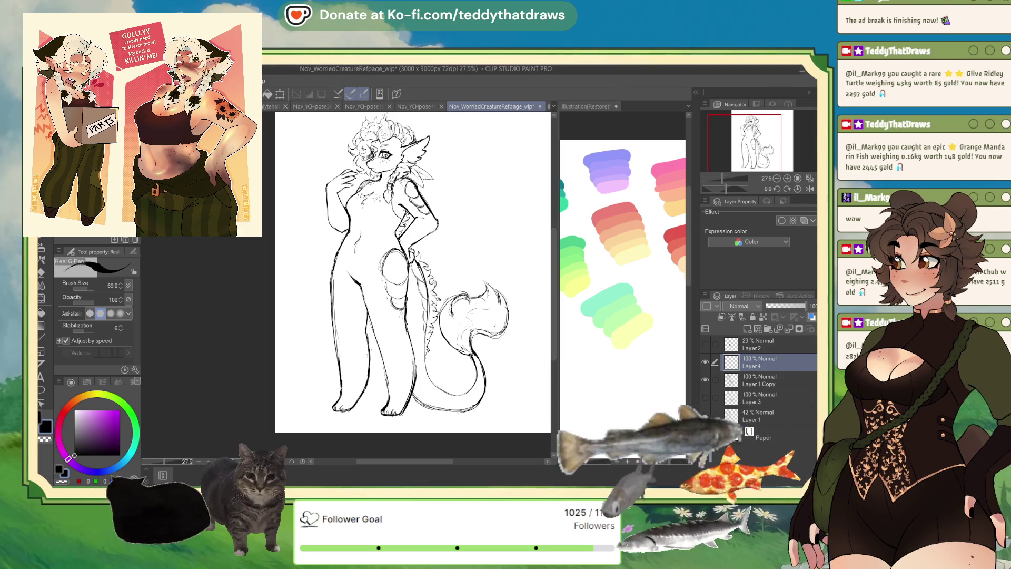
- Draw a few short fur strokes along the creature's tail
{"action": "left_click_drag", "start_coordinate": [482, 328], "coordinate": [507, 316]}
{"action": "scroll", "coordinate": [412, 272], "scroll_direction": "up", "scroll_amount": 3}
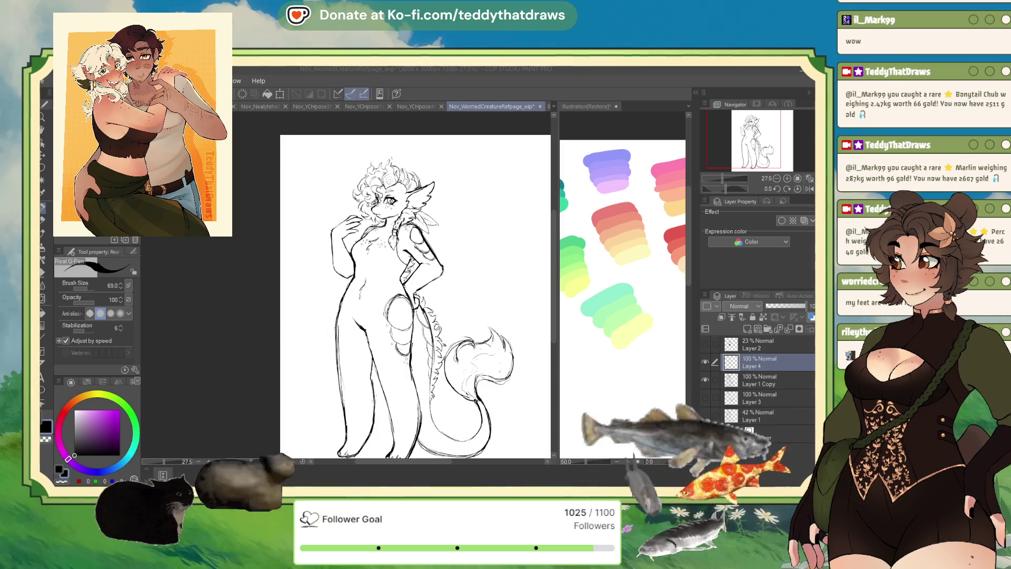
- Hide Layer 4 and create a new Layer 5 as the drawing layer
{"action": "left_click", "coordinate": [704, 365]}
{"action": "left_click", "coordinate": [759, 381]}
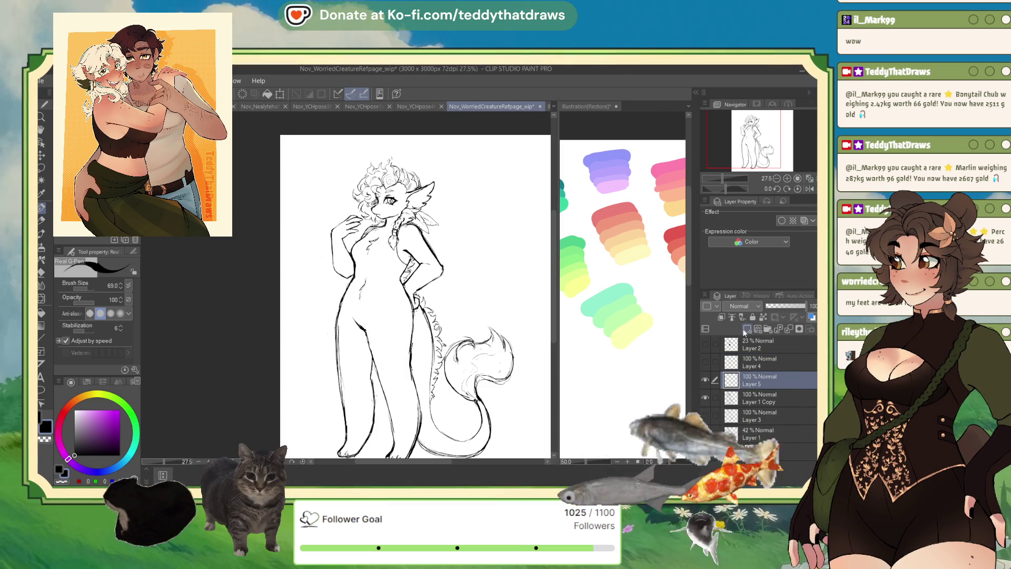
{"action": "left_click", "coordinate": [747, 328]}
{"action": "scroll", "coordinate": [324, 190], "scroll_direction": "up", "scroll_amount": 3}
{"action": "scroll", "coordinate": [496, 174], "scroll_direction": "up", "scroll_amount": 3}
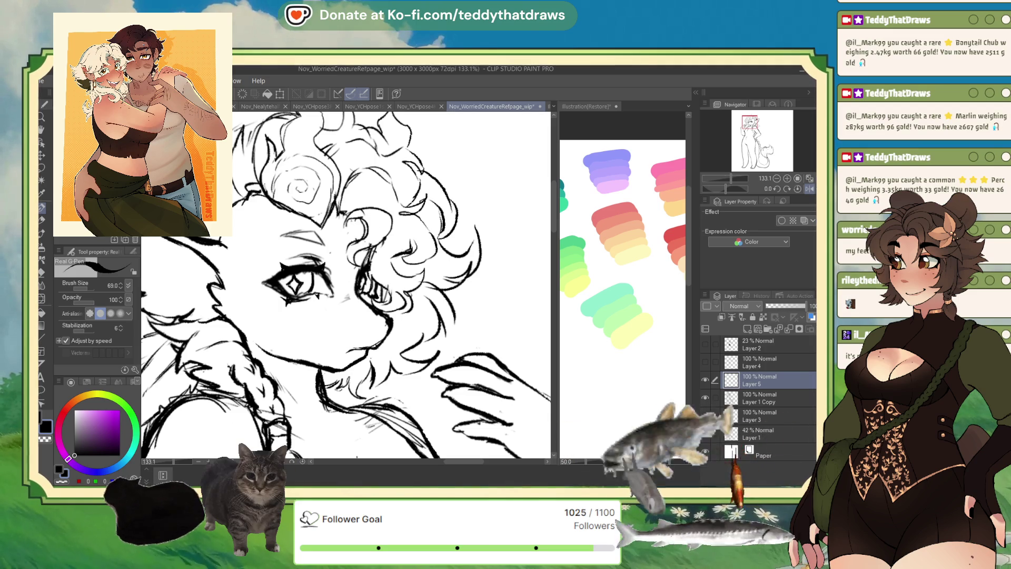
{"action": "scroll", "coordinate": [317, 215], "scroll_direction": "down", "scroll_amount": 4}
{"action": "scroll", "coordinate": [359, 304], "scroll_direction": "up", "scroll_amount": 4}
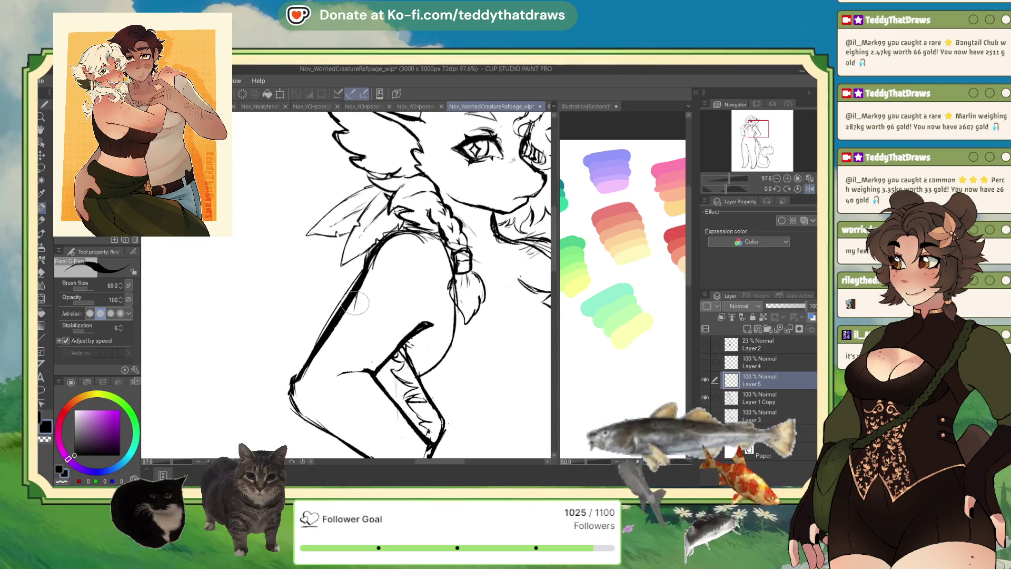
- Sketch the upper-arm marking, scale it to 92%, and ink a firmer line along the arm
{"action": "mouse_move", "coordinate": [351, 318]}
{"action": "left_mouse_down"}
{"action": "mouse_move", "coordinate": [401, 295]}
{"action": "mouse_move", "coordinate": [410, 262]}
{"action": "mouse_move", "coordinate": [398, 290]}
{"action": "mouse_move", "coordinate": [353, 334]}
{"action": "mouse_move", "coordinate": [392, 305]}
{"action": "left_mouse_up"}
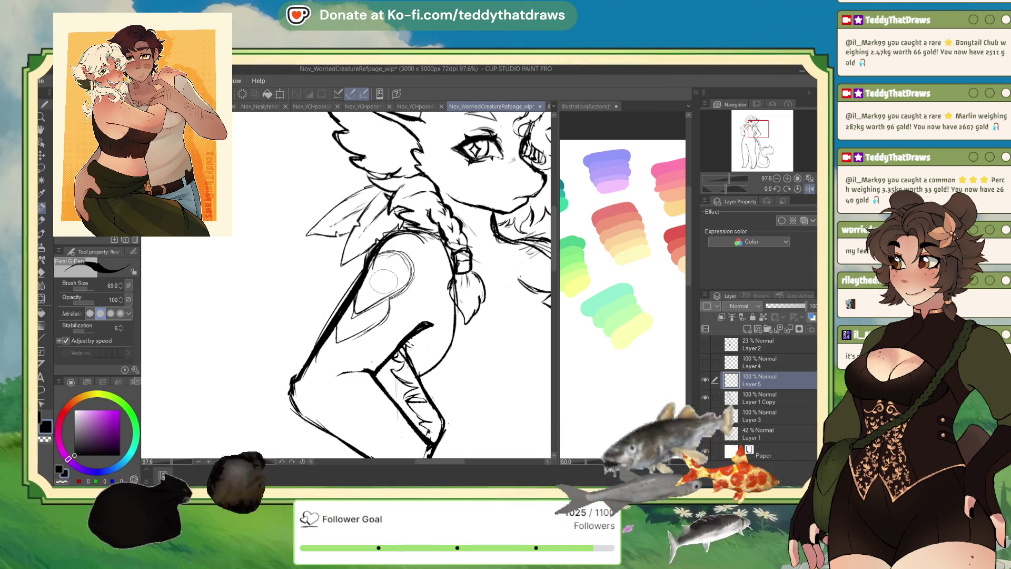
{"action": "key", "text": "ctrl+t"}
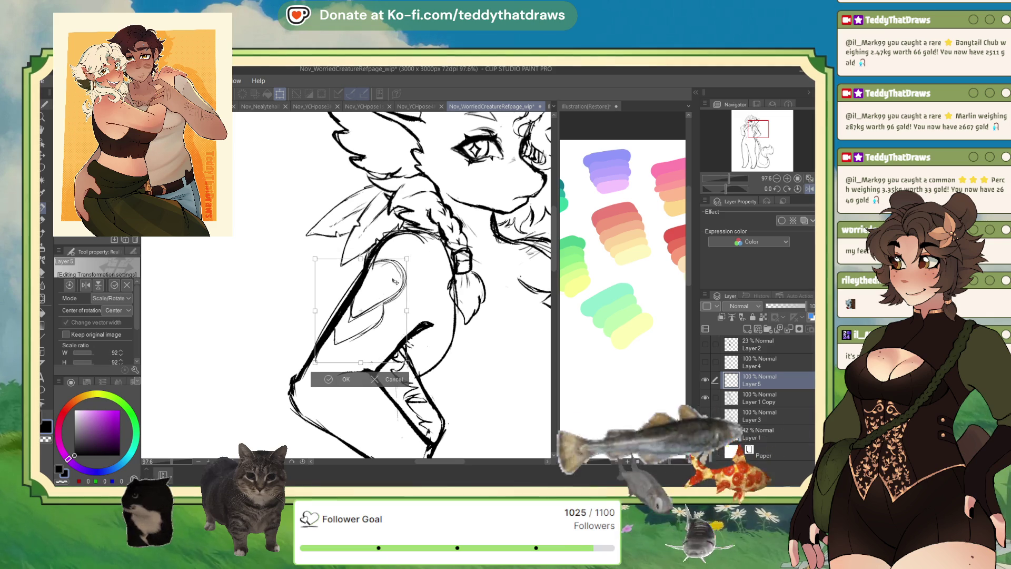
{"action": "left_click_drag", "start_coordinate": [421, 366], "coordinate": [418, 341]}
{"action": "left_click", "coordinate": [351, 359]}
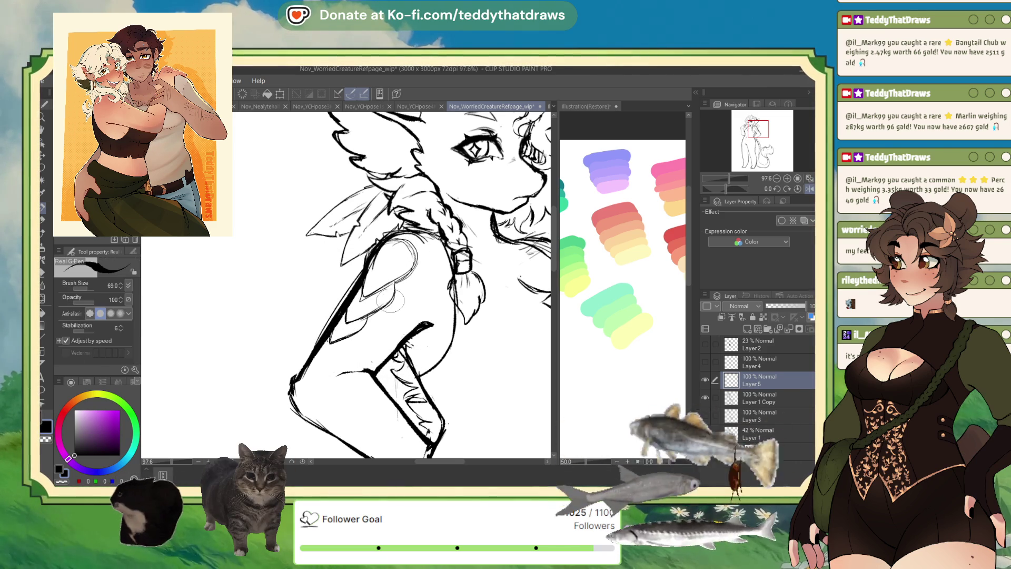
{"action": "mouse_move", "coordinate": [379, 265]}
{"action": "left_mouse_down"}
{"action": "mouse_move", "coordinate": [416, 237]}
{"action": "mouse_move", "coordinate": [401, 244]}
{"action": "left_mouse_up"}
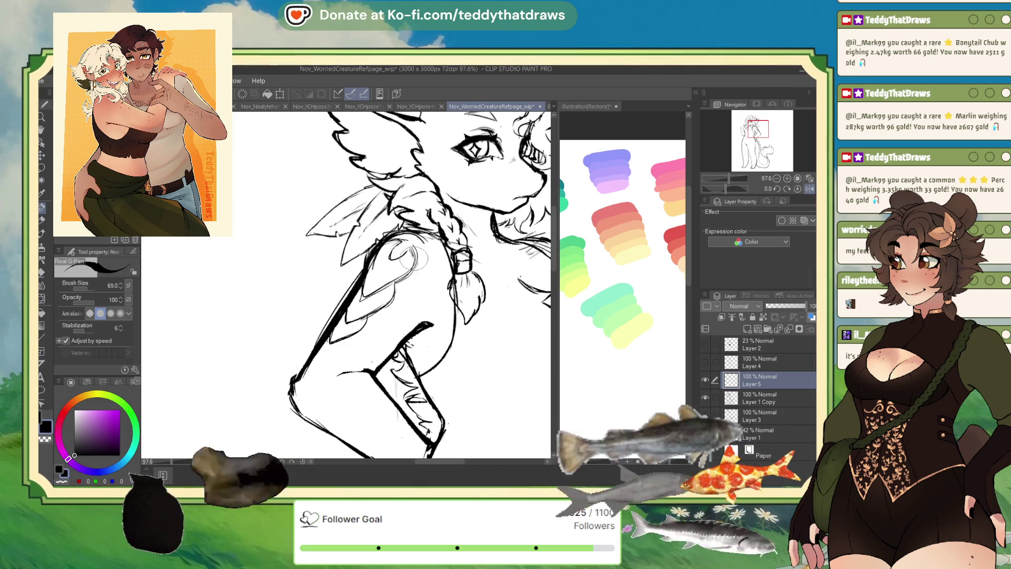
- Draw a curved scale outline on the hip and redraw the detail inside it
{"action": "scroll", "coordinate": [433, 225], "scroll_direction": "down", "scroll_amount": 4}
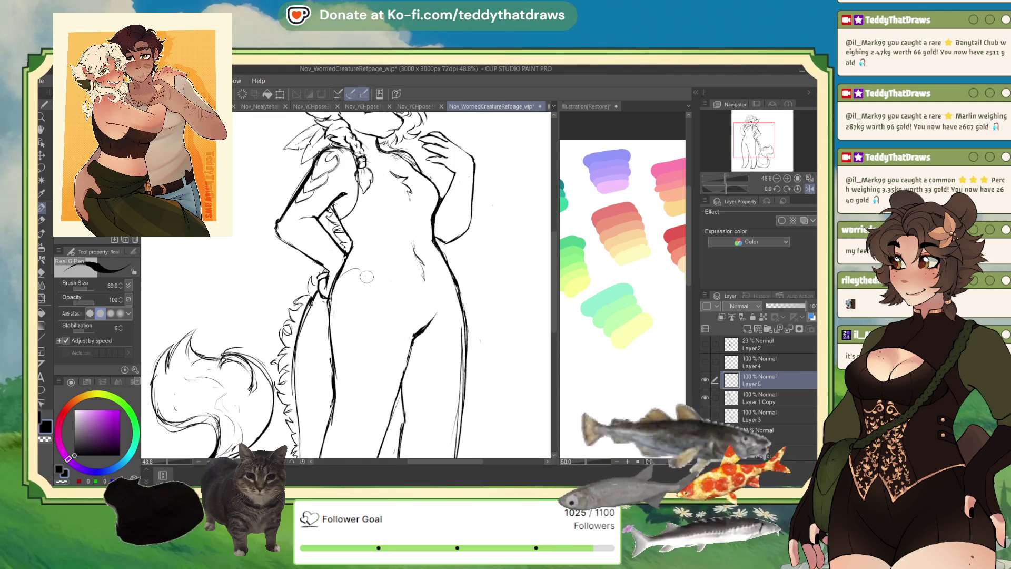
{"action": "mouse_move", "coordinate": [367, 277]}
{"action": "left_mouse_down"}
{"action": "mouse_move", "coordinate": [365, 315]}
{"action": "mouse_move", "coordinate": [345, 333]}
{"action": "mouse_move", "coordinate": [372, 303]}
{"action": "left_mouse_up"}
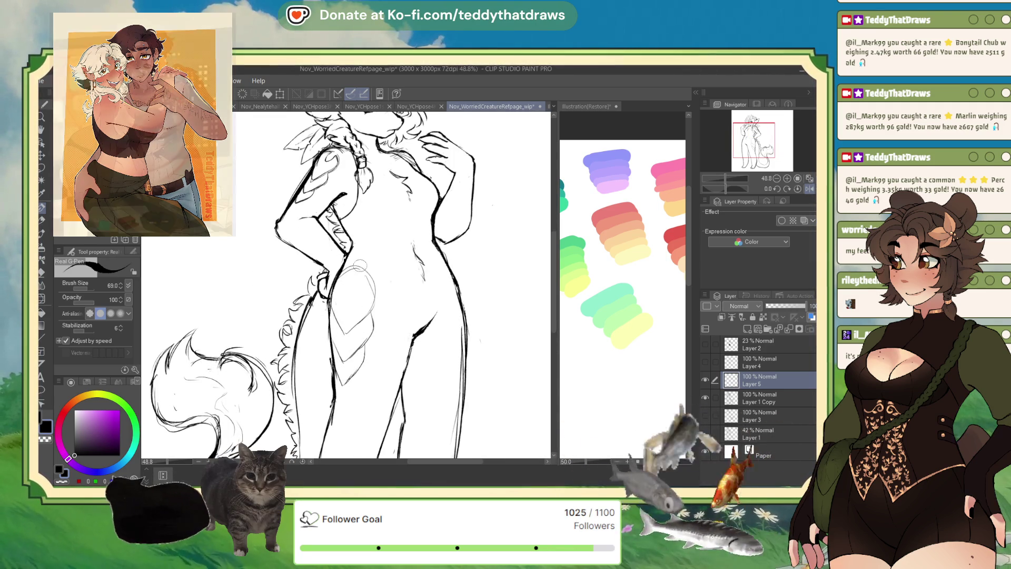
{"action": "mouse_move", "coordinate": [363, 266]}
{"action": "left_mouse_down"}
{"action": "mouse_move", "coordinate": [345, 295]}
{"action": "mouse_move", "coordinate": [347, 284]}
{"action": "left_mouse_up"}
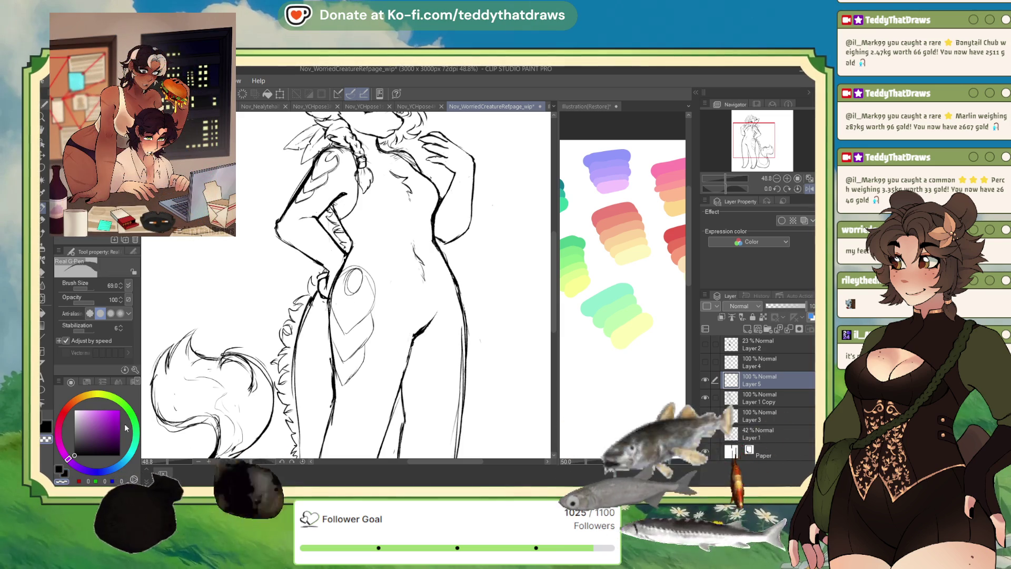
{"action": "key", "text": "ctrl+z"}
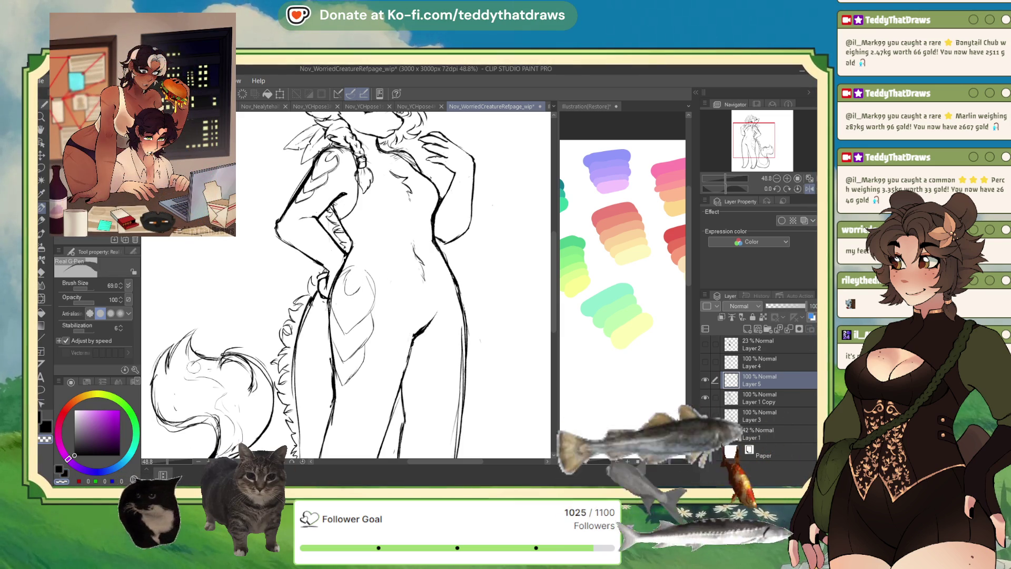
{"action": "mouse_move", "coordinate": [372, 269]}
{"action": "left_mouse_down"}
{"action": "mouse_move", "coordinate": [368, 319]}
{"action": "mouse_move", "coordinate": [345, 329]}
{"action": "mouse_move", "coordinate": [350, 355]}
{"action": "mouse_move", "coordinate": [331, 338]}
{"action": "left_mouse_up"}
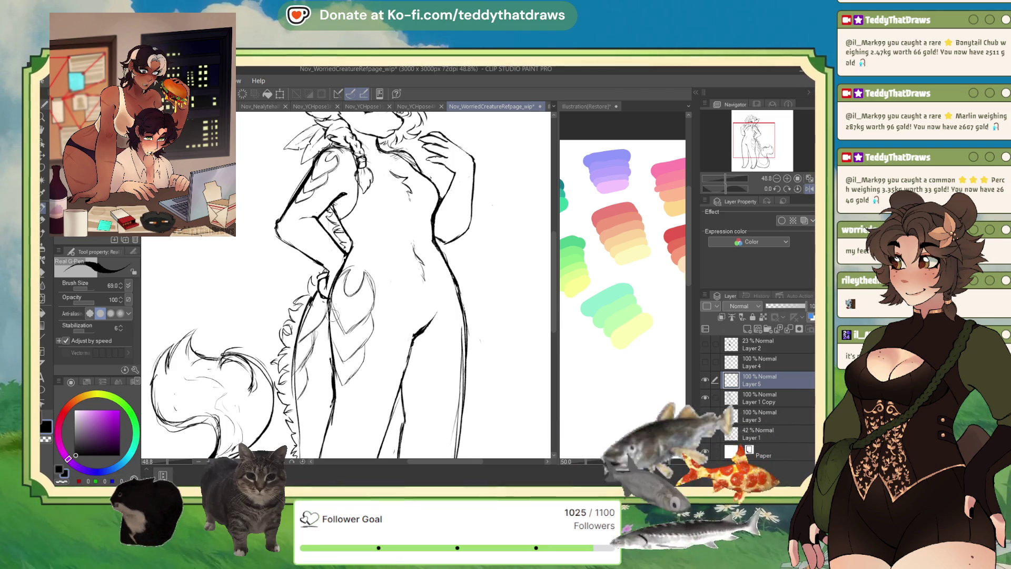
{"action": "left_click_drag", "start_coordinate": [306, 389], "coordinate": [287, 293]}
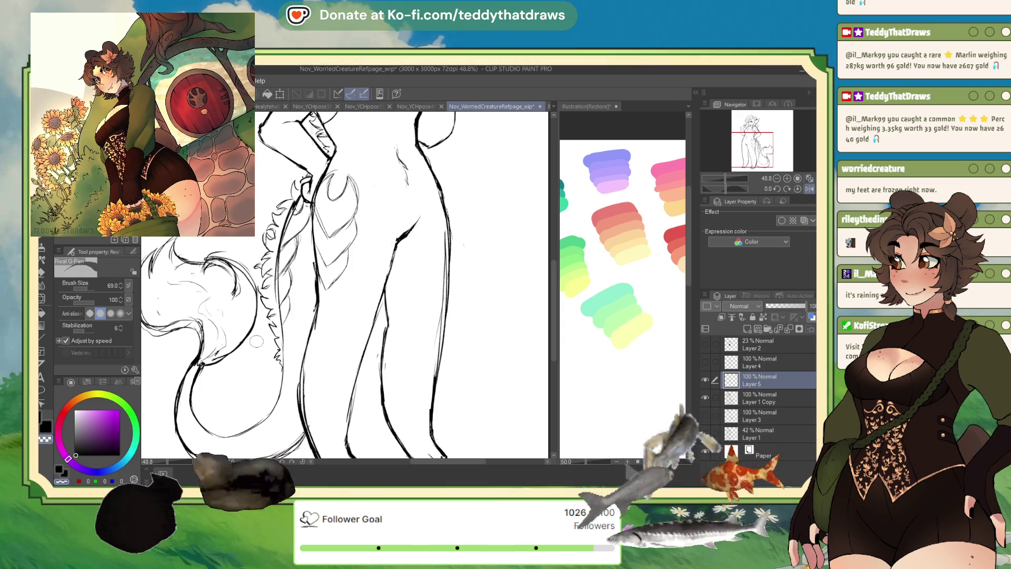
- Zoom in on the face and draw a small curved mark just beside the eye
{"action": "scroll", "coordinate": [285, 408], "scroll_direction": "down", "scroll_amount": 3}
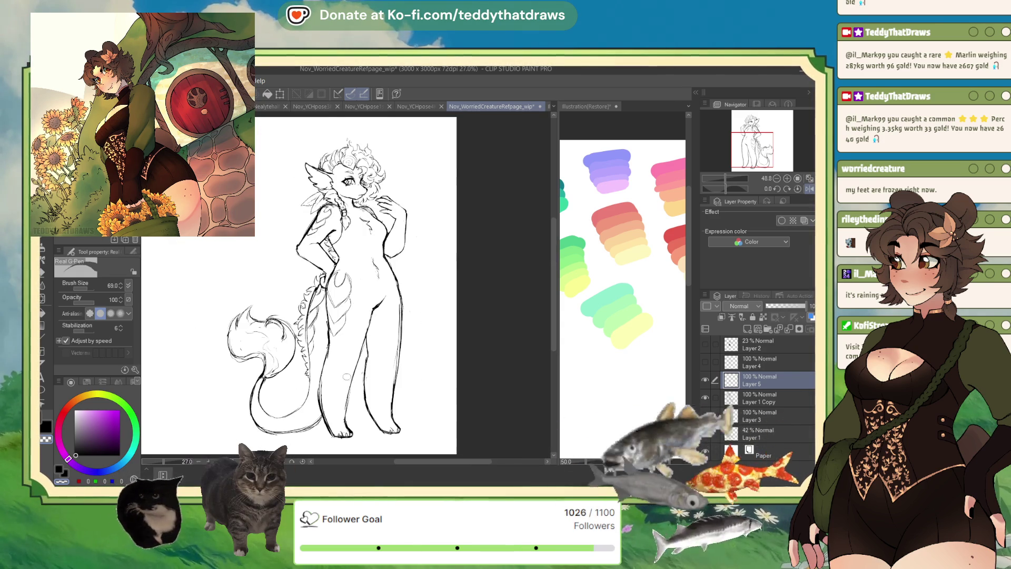
{"action": "scroll", "coordinate": [358, 243], "scroll_direction": "up", "scroll_amount": 2}
{"action": "scroll", "coordinate": [358, 244], "scroll_direction": "up", "scroll_amount": 2}
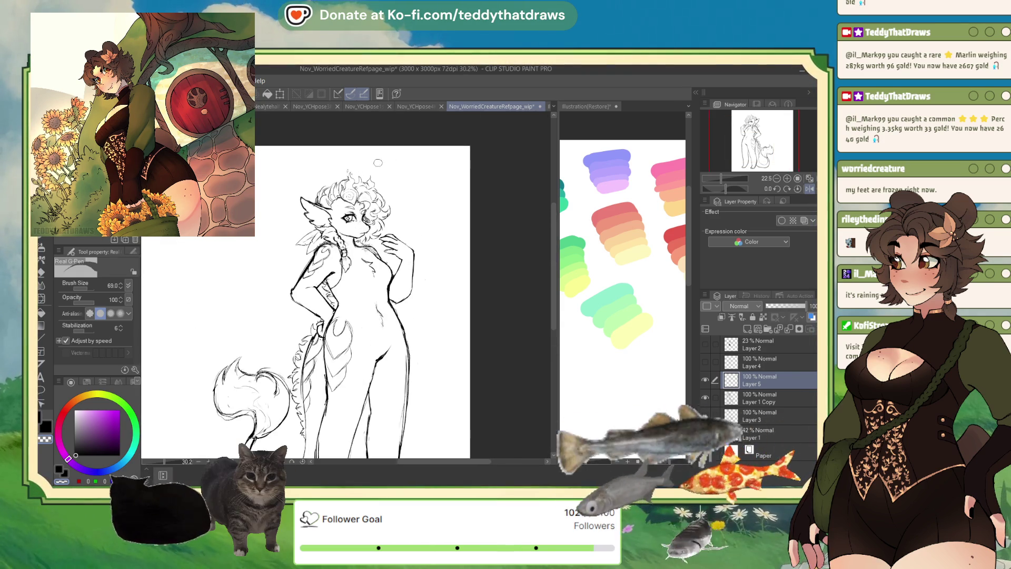
{"action": "scroll", "coordinate": [357, 243], "scroll_direction": "up", "scroll_amount": 3}
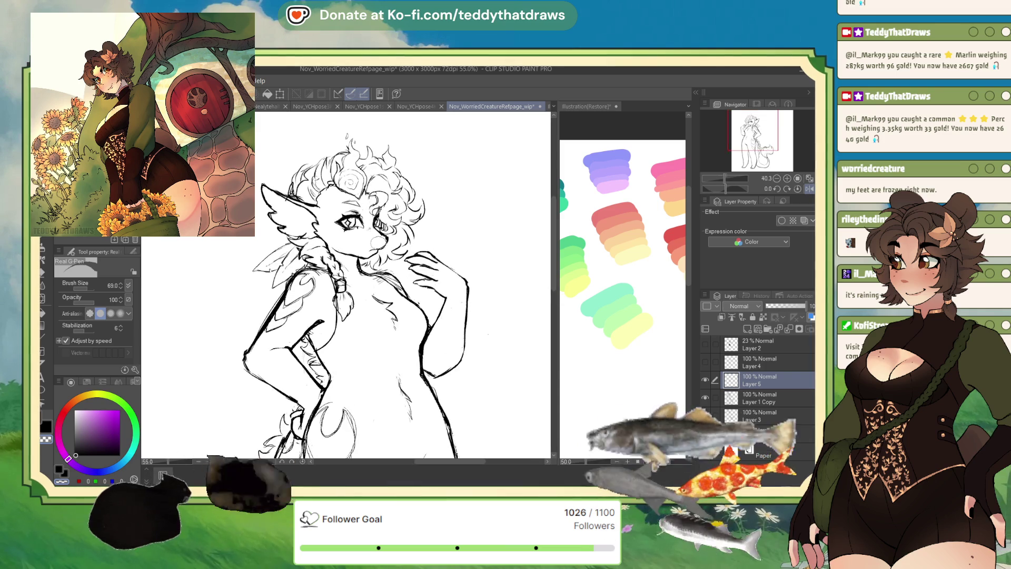
{"action": "scroll", "coordinate": [334, 283], "scroll_direction": "up", "scroll_amount": 5}
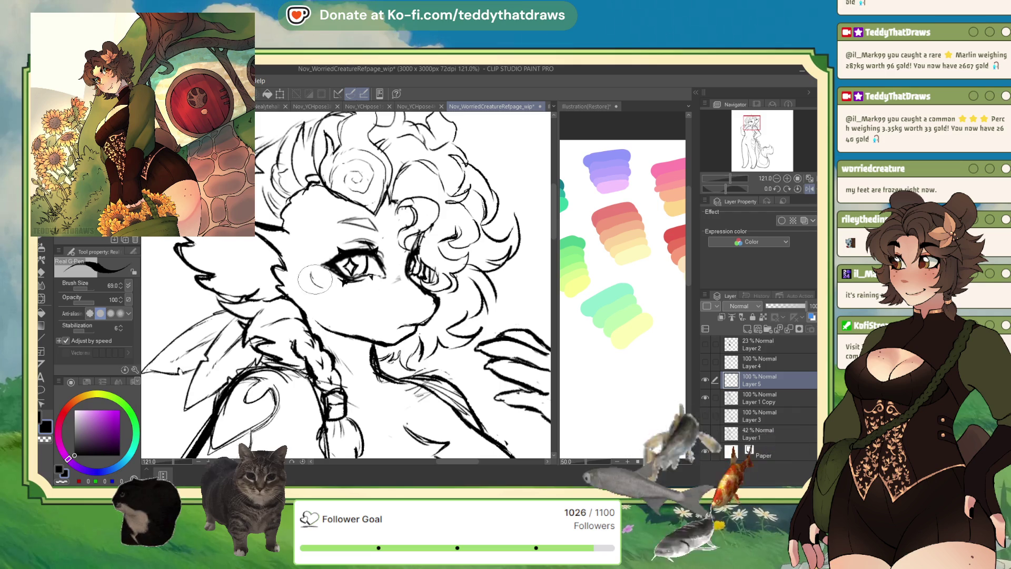
{"action": "left_click_drag", "start_coordinate": [320, 270], "coordinate": [317, 283]}
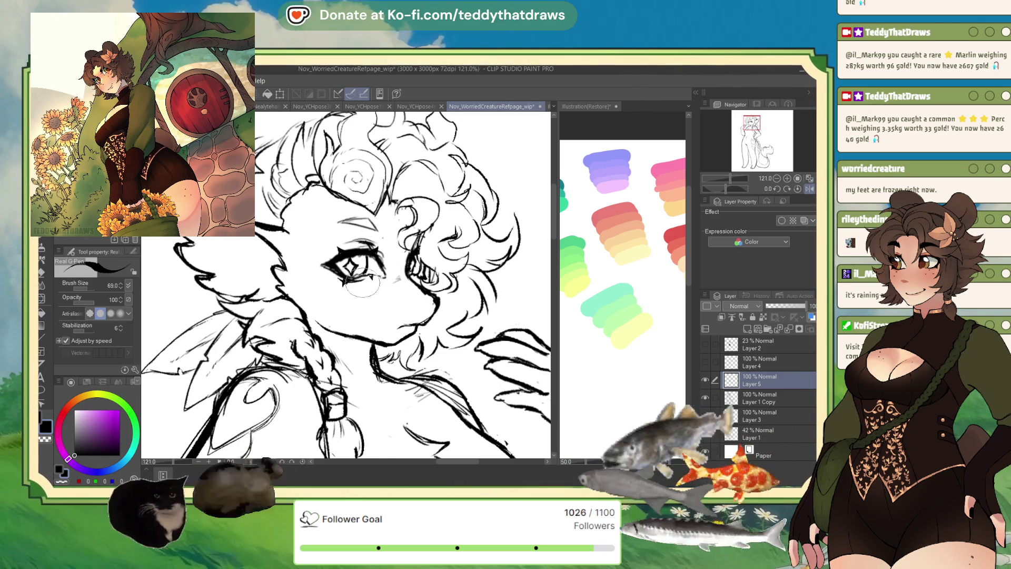
{"action": "scroll", "coordinate": [367, 261], "scroll_direction": "down", "scroll_amount": 5}
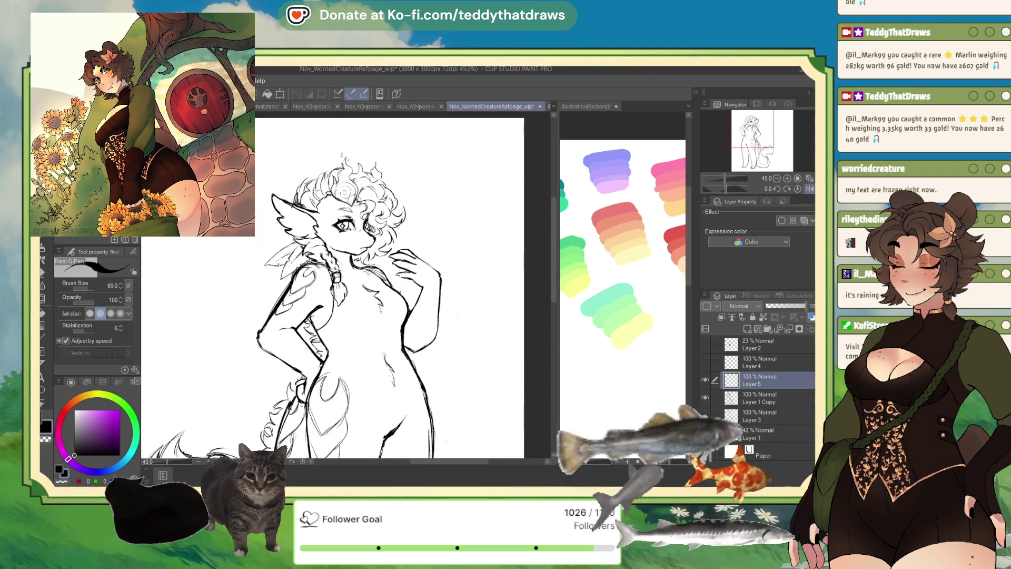
{"action": "scroll", "coordinate": [334, 202], "scroll_direction": "up", "scroll_amount": 2}
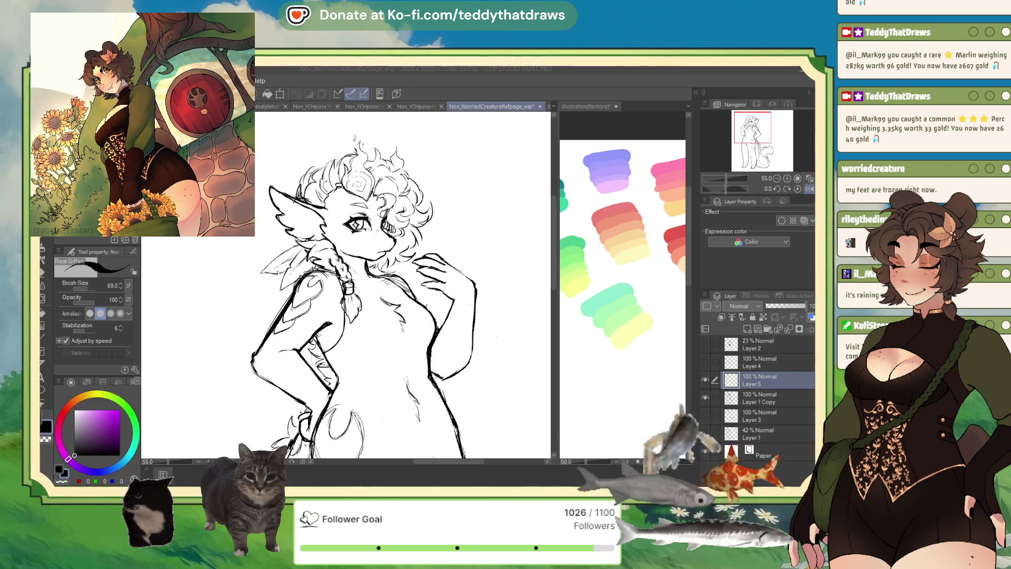
{"action": "left_click", "coordinate": [758, 387]}
{"action": "scroll", "coordinate": [369, 294], "scroll_direction": "down", "scroll_amount": 3}
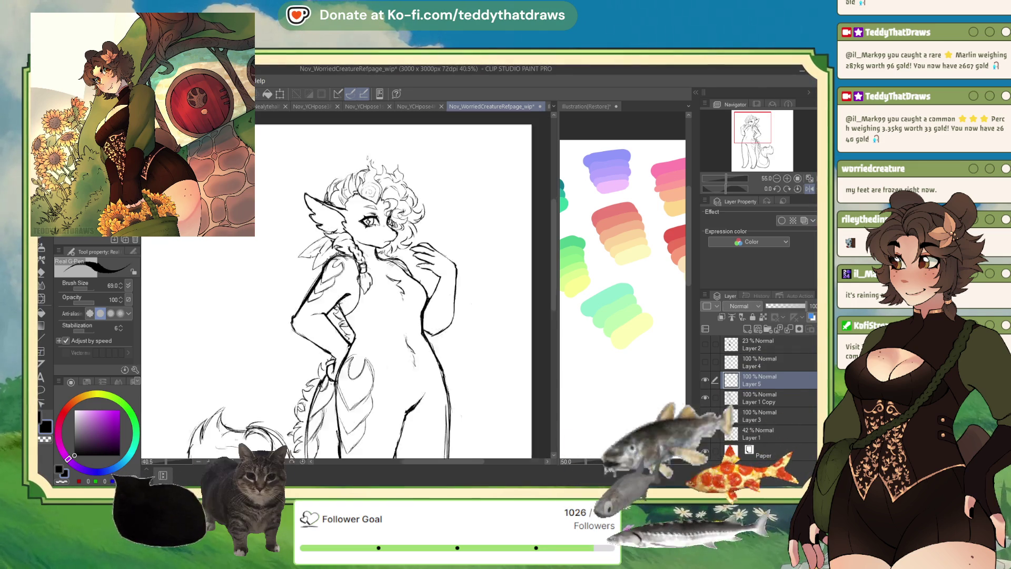
{"action": "scroll", "coordinate": [364, 295], "scroll_direction": "down", "scroll_amount": 4}
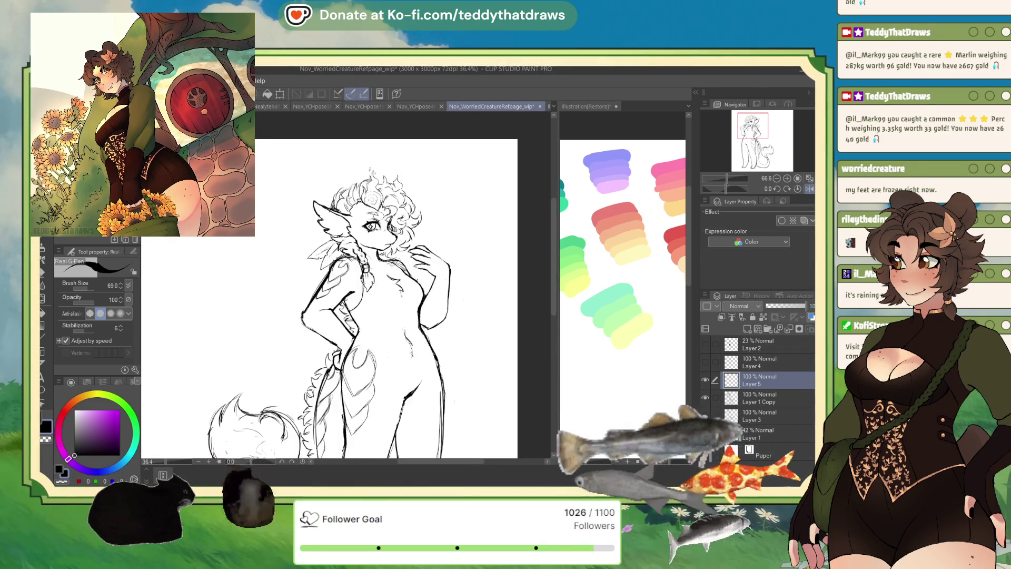
{"action": "scroll", "coordinate": [393, 230], "scroll_direction": "up", "scroll_amount": 3}
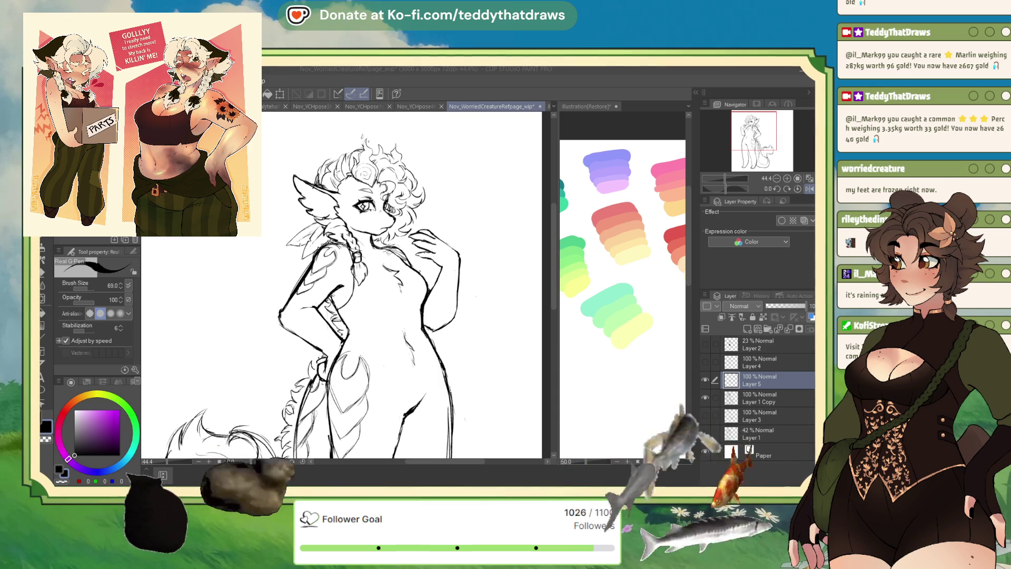
{"action": "scroll", "coordinate": [347, 263], "scroll_direction": "down", "scroll_amount": 3}
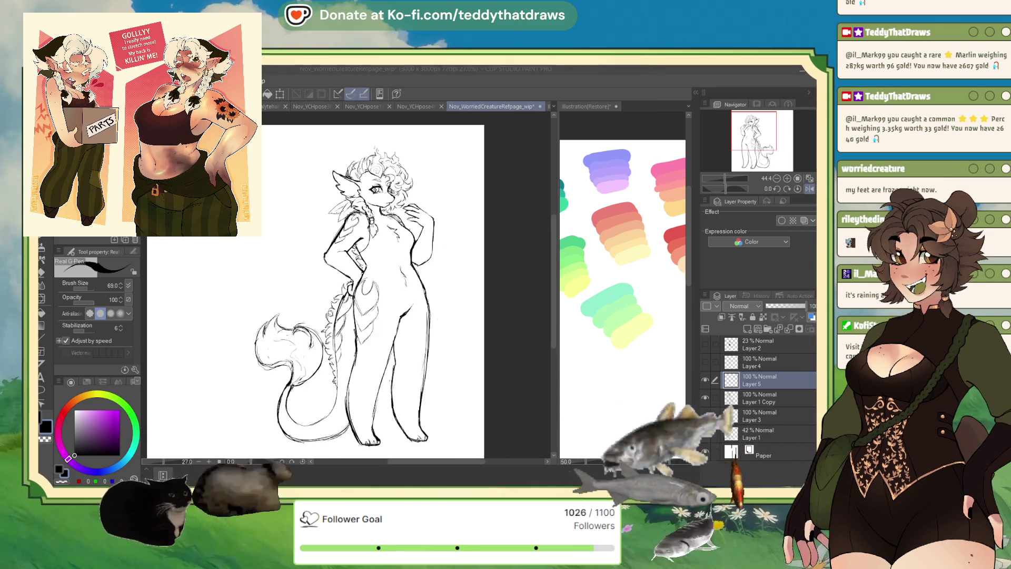
{"action": "scroll", "coordinate": [347, 284], "scroll_direction": "up", "scroll_amount": 3}
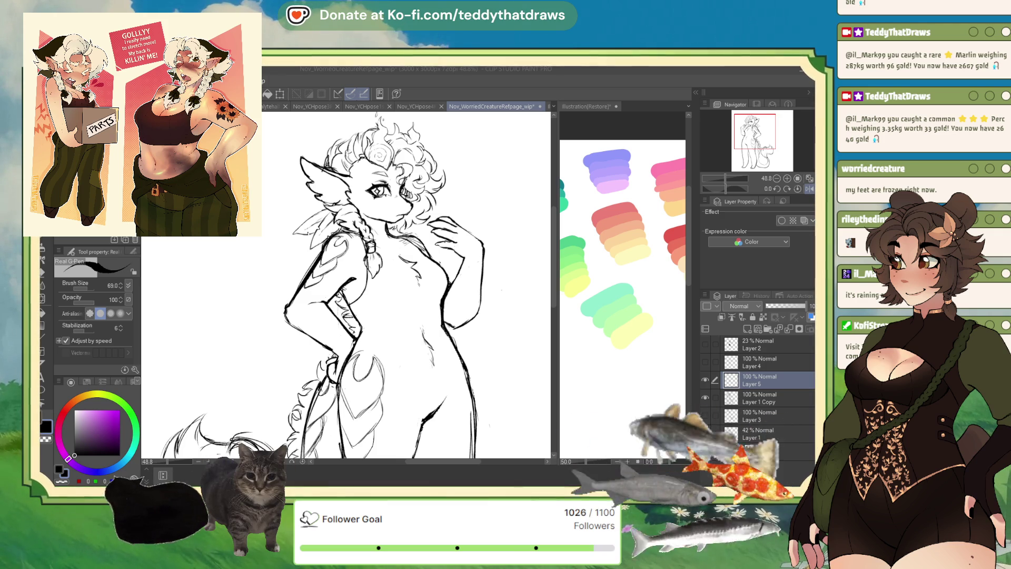
- Dab a cluster of freckle dots onto the cheek under the eye
{"action": "scroll", "coordinate": [368, 158], "scroll_direction": "up", "scroll_amount": 4}
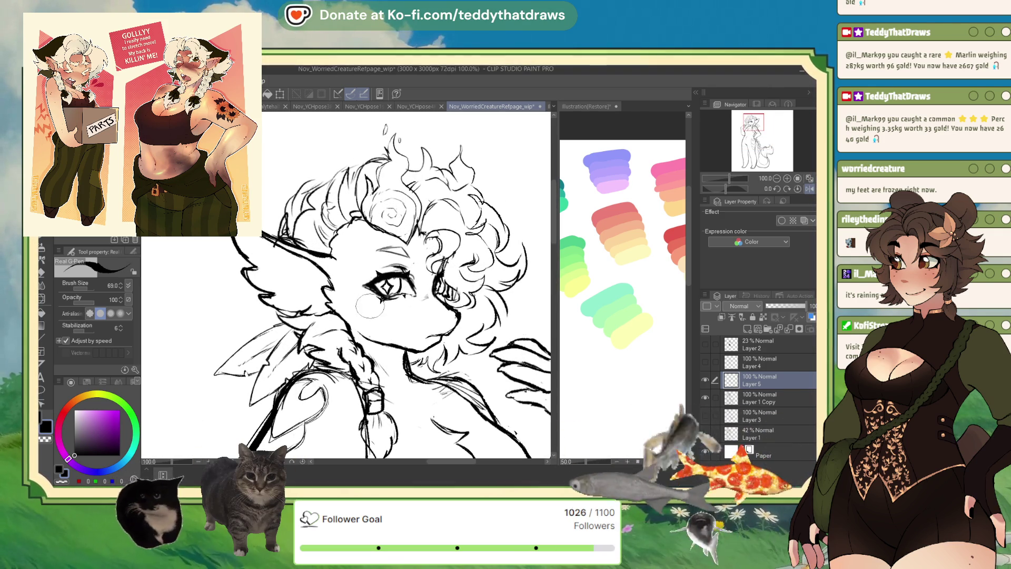
{"action": "left_click_drag", "start_coordinate": [367, 297], "coordinate": [368, 298]}
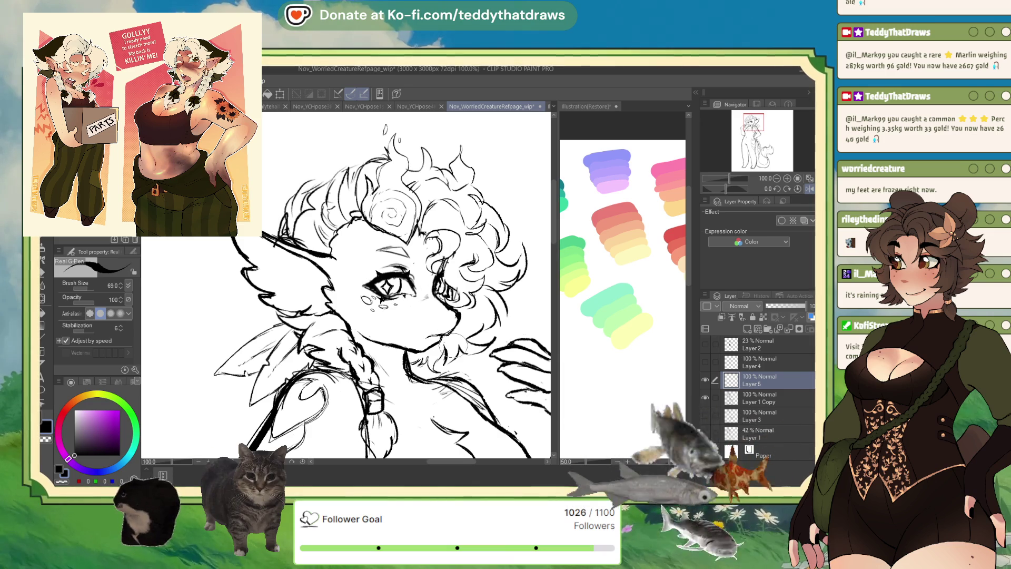
{"action": "scroll", "coordinate": [445, 331], "scroll_direction": "down", "scroll_amount": 5}
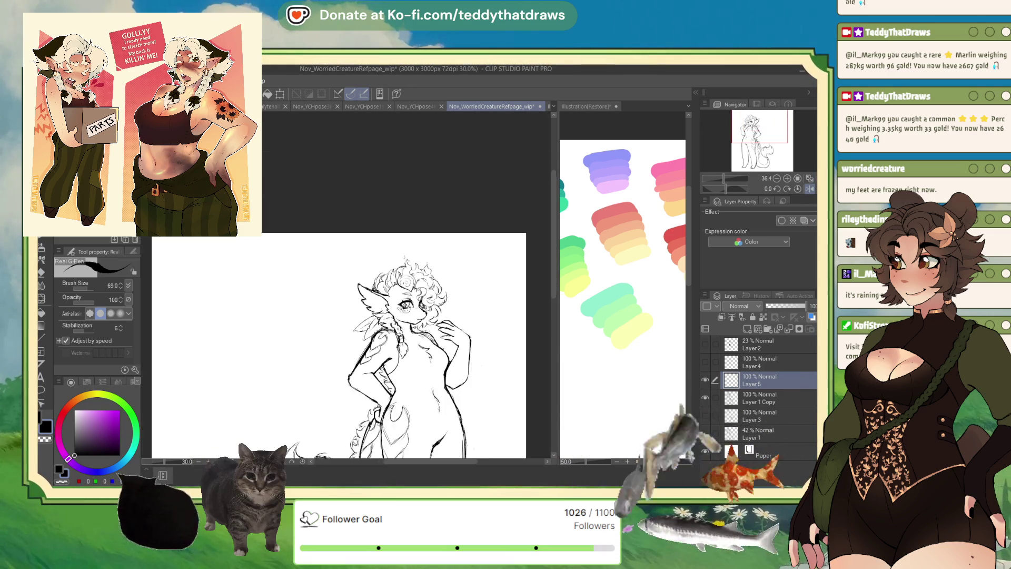
{"action": "scroll", "coordinate": [399, 348], "scroll_direction": "up", "scroll_amount": 2}
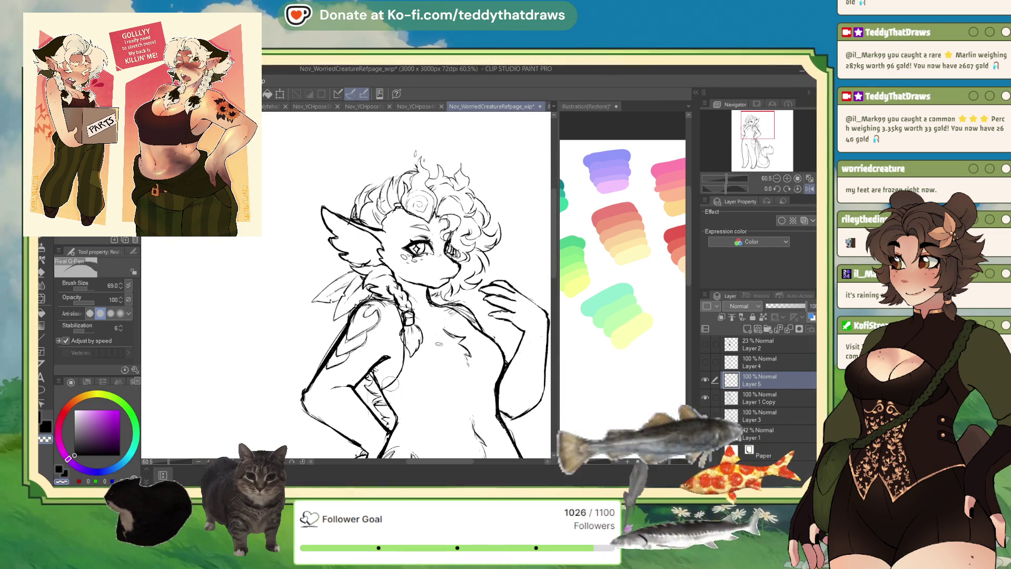
- On Layer 1 Copy, redraw the braid's end into a sharp point
{"action": "key", "text": "alt+bracketleft"}
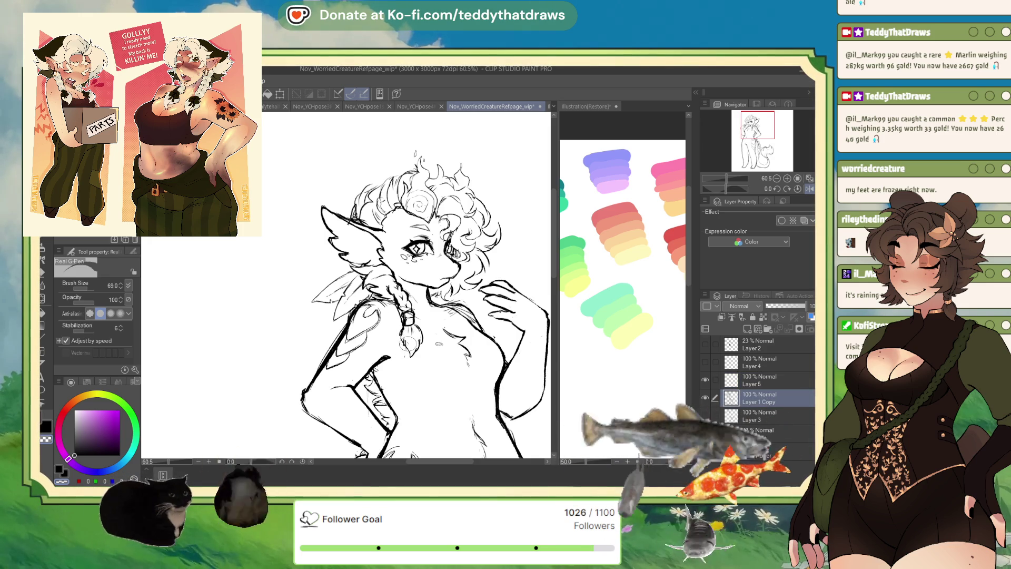
{"action": "left_click_drag", "start_coordinate": [407, 342], "coordinate": [412, 356]}
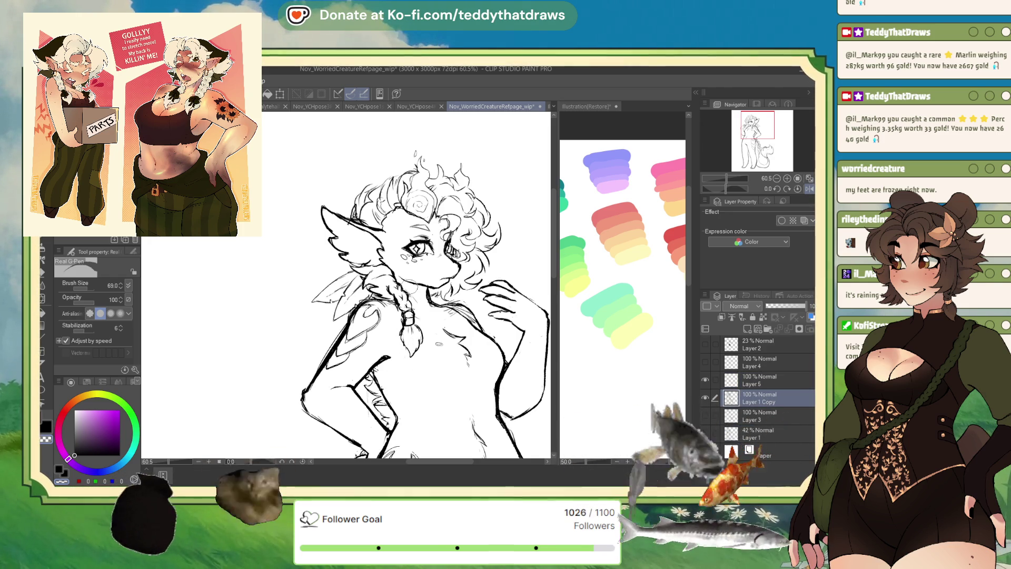
{"action": "left_click", "coordinate": [740, 380]}
- Tilt the canvas to work on the chest markings, then reset rotation and reselect Layer 5
{"action": "left_click_drag", "start_coordinate": [726, 189], "coordinate": [718, 188]}
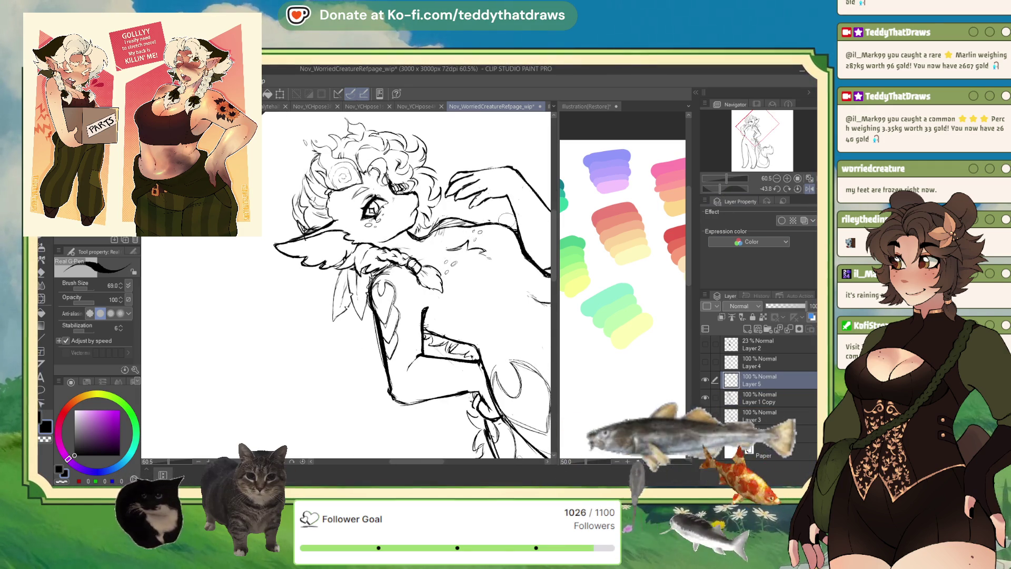
{"action": "scroll", "coordinate": [348, 284], "scroll_direction": "down", "scroll_amount": 5}
{"action": "scroll", "coordinate": [407, 302], "scroll_direction": "up", "scroll_amount": 5}
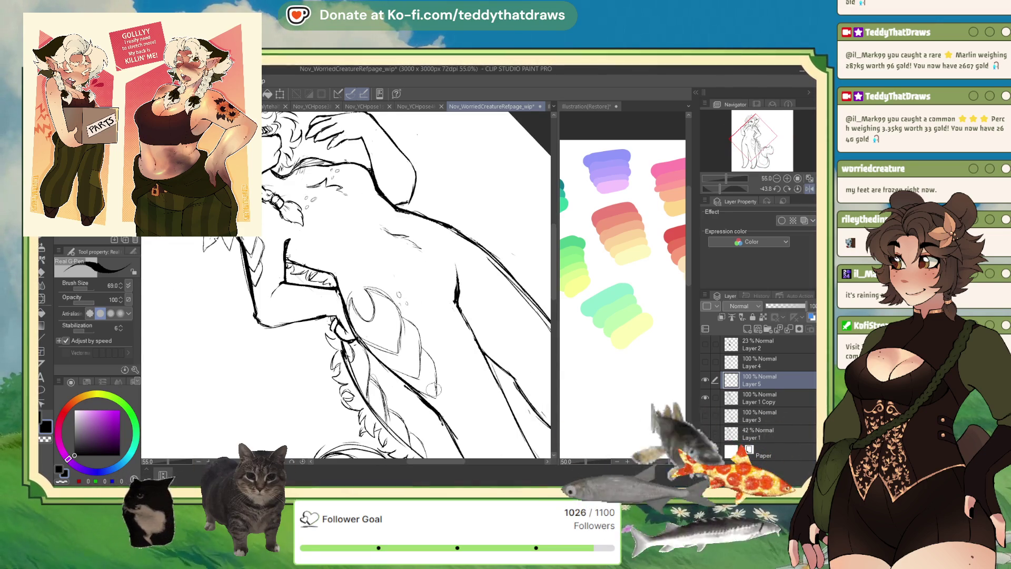
{"action": "scroll", "coordinate": [347, 284], "scroll_direction": "down", "scroll_amount": 3}
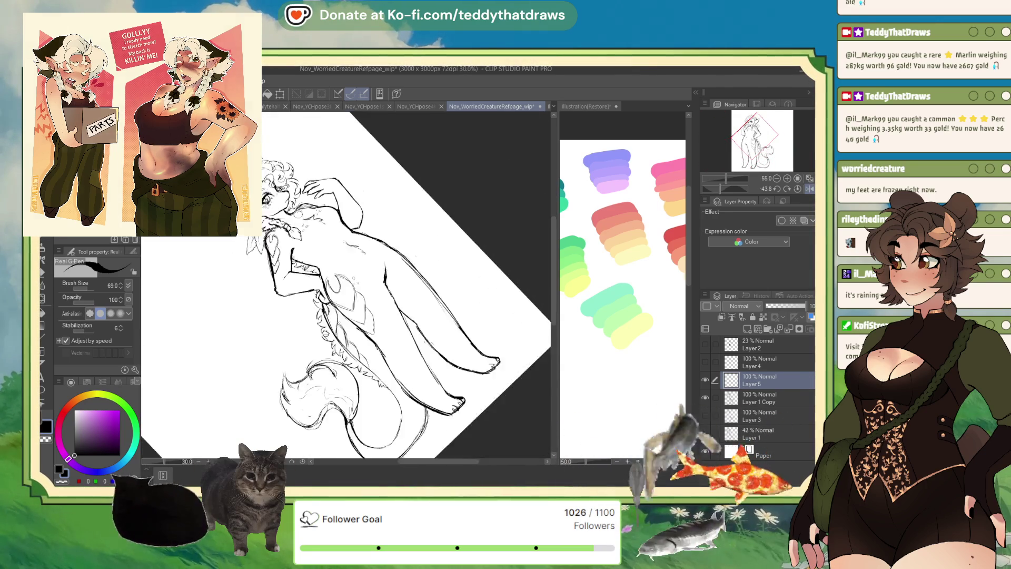
{"action": "scroll", "coordinate": [347, 284], "scroll_direction": "up", "scroll_amount": 3}
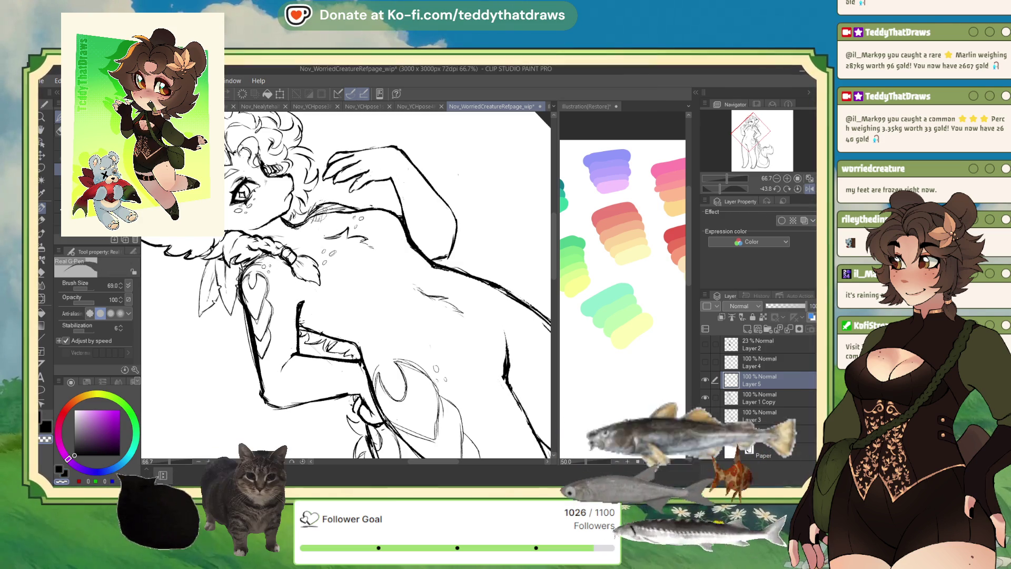
{"action": "left_click", "coordinate": [751, 394]}
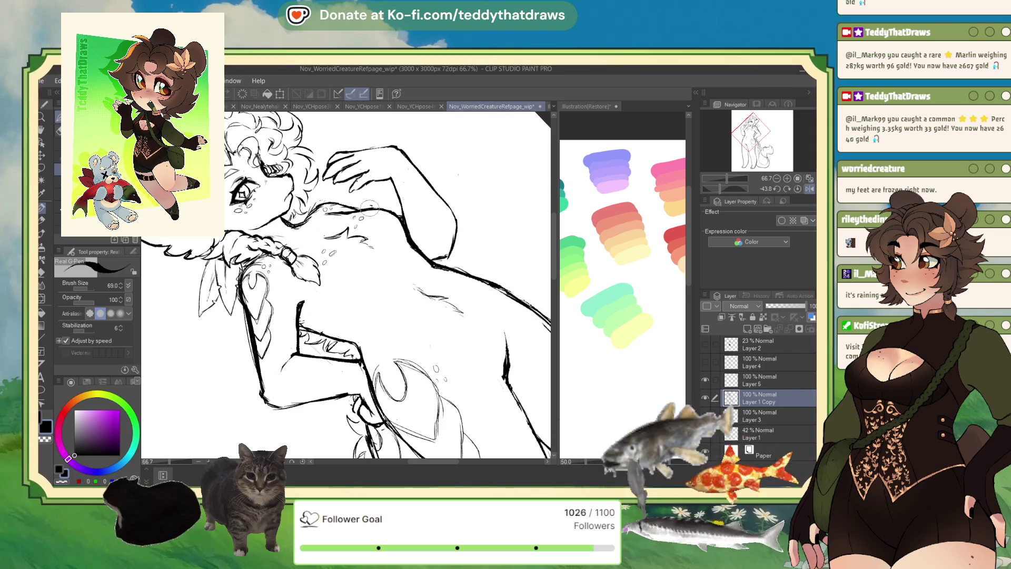
{"action": "left_click", "coordinate": [798, 188]}
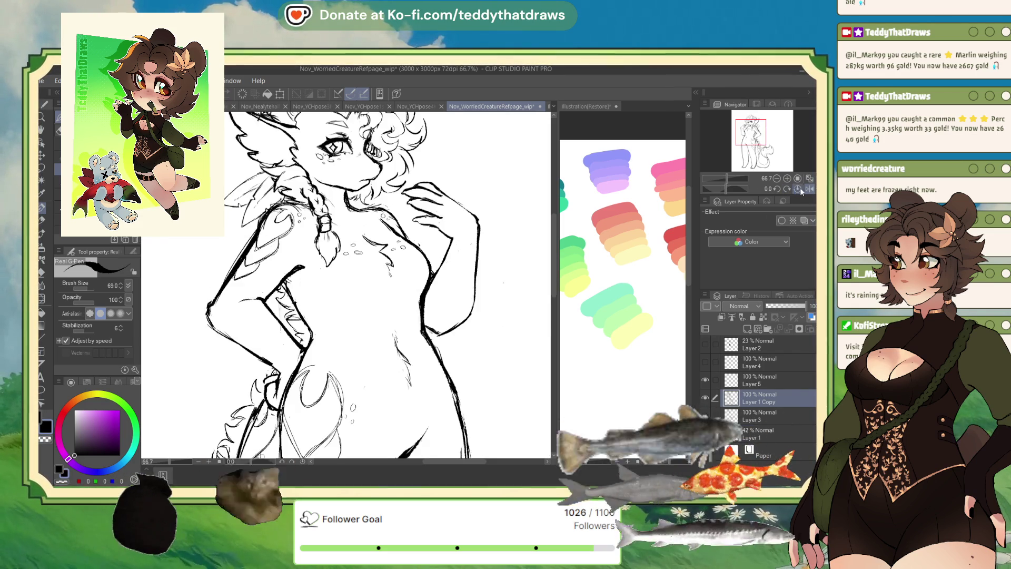
{"action": "scroll", "coordinate": [315, 247], "scroll_direction": "down", "scroll_amount": 5}
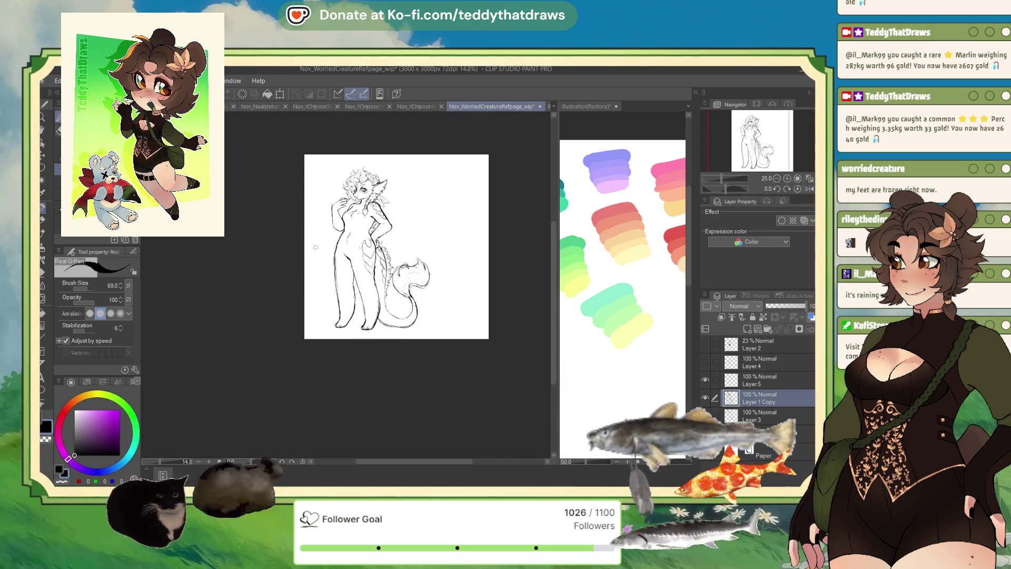
{"action": "scroll", "coordinate": [315, 247], "scroll_direction": "up", "scroll_amount": 4}
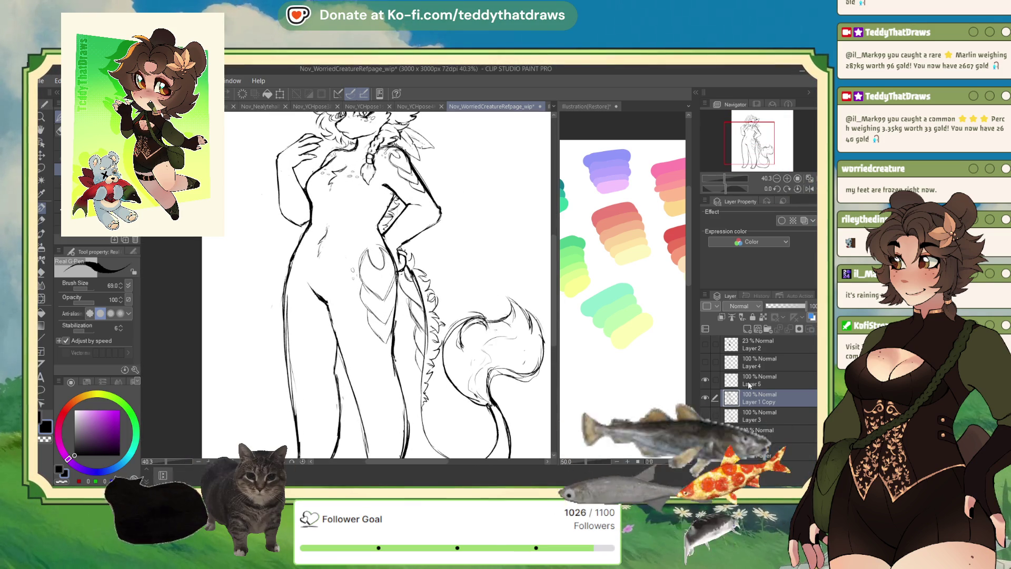
{"action": "left_click", "coordinate": [753, 380]}
{"action": "scroll", "coordinate": [362, 278], "scroll_direction": "down", "scroll_amount": 2}
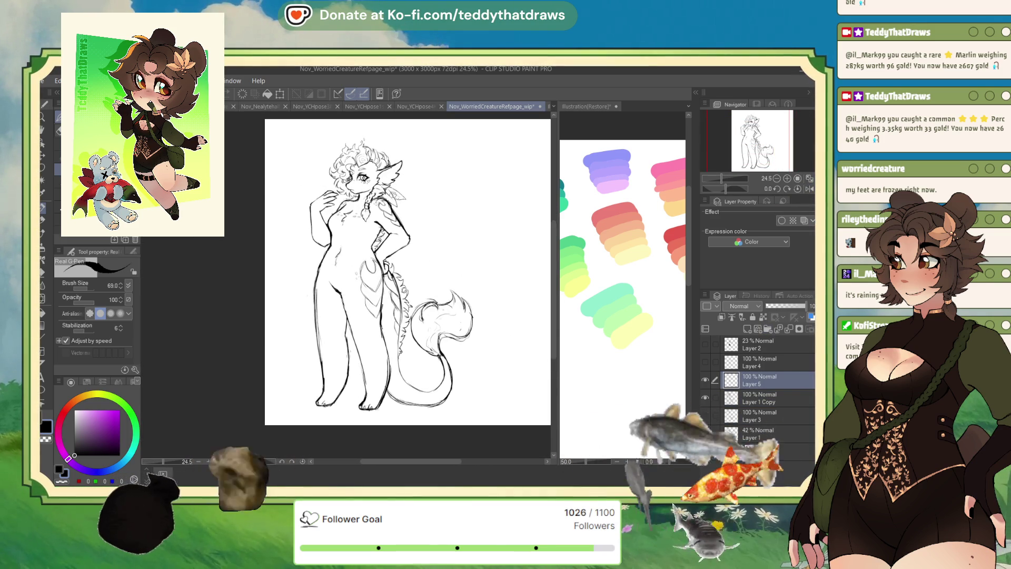
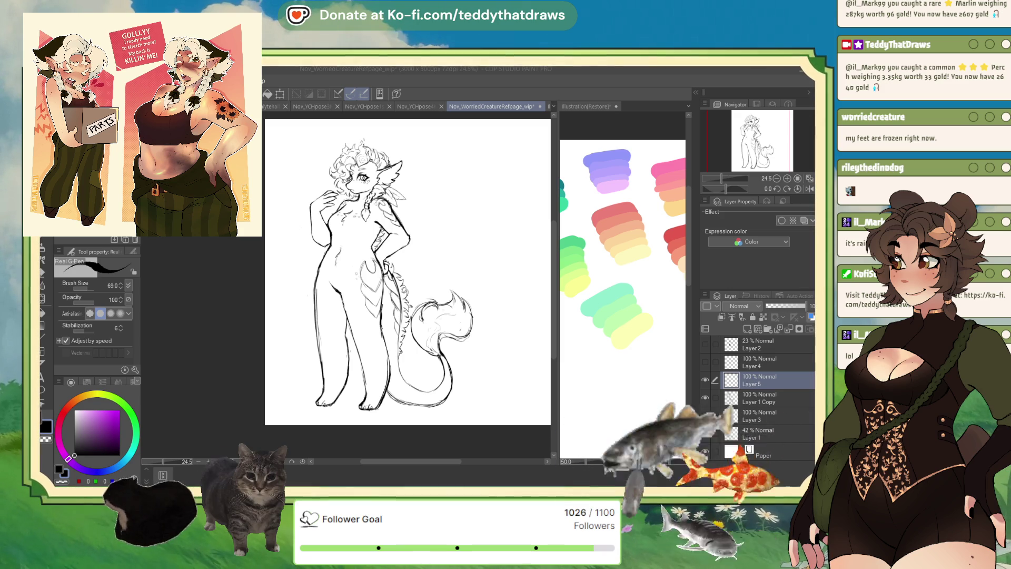
- Sketch a new stroke along the braid near the hip on Layer 5
{"action": "scroll", "coordinate": [369, 276], "scroll_direction": "up", "scroll_amount": 5}
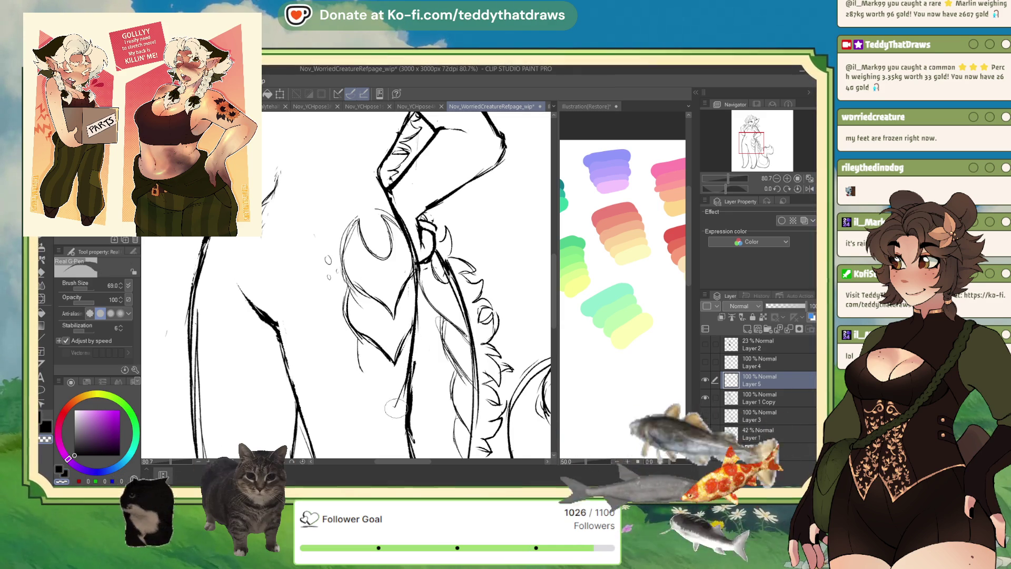
{"action": "left_click_drag", "start_coordinate": [350, 342], "coordinate": [390, 366]}
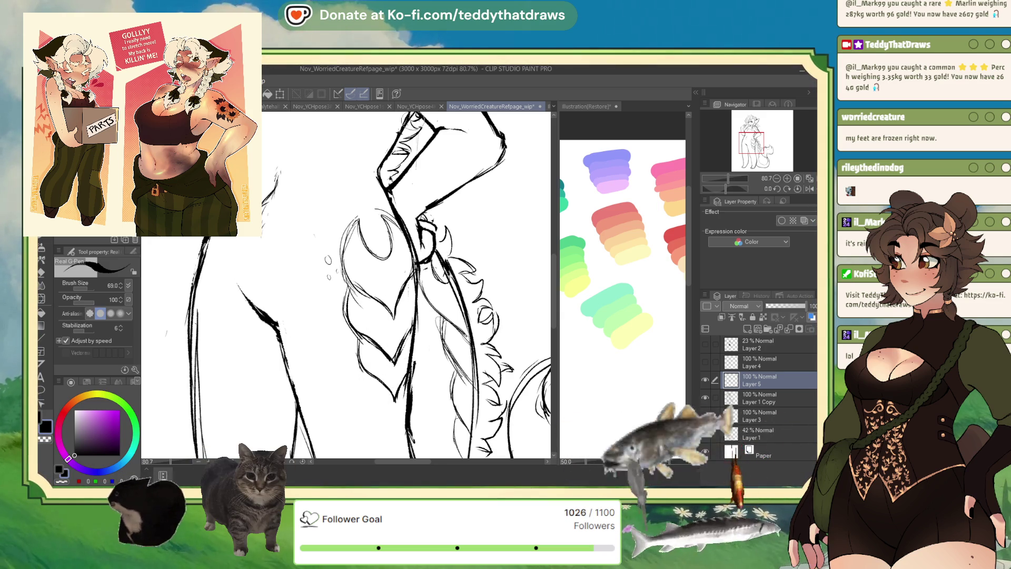
{"action": "scroll", "coordinate": [406, 284], "scroll_direction": "down", "scroll_amount": 5}
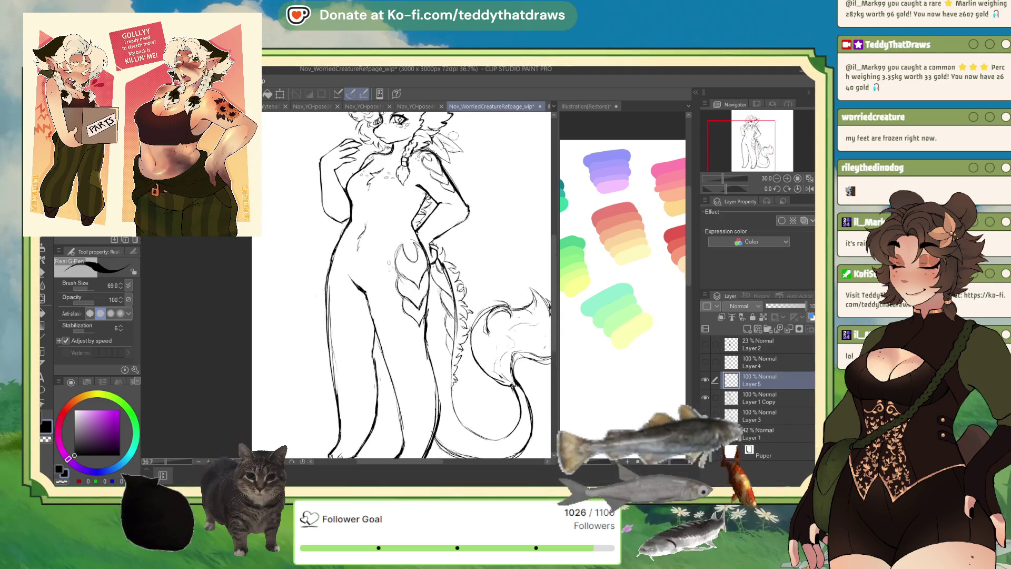
{"action": "scroll", "coordinate": [437, 142], "scroll_direction": "up", "scroll_amount": 6}
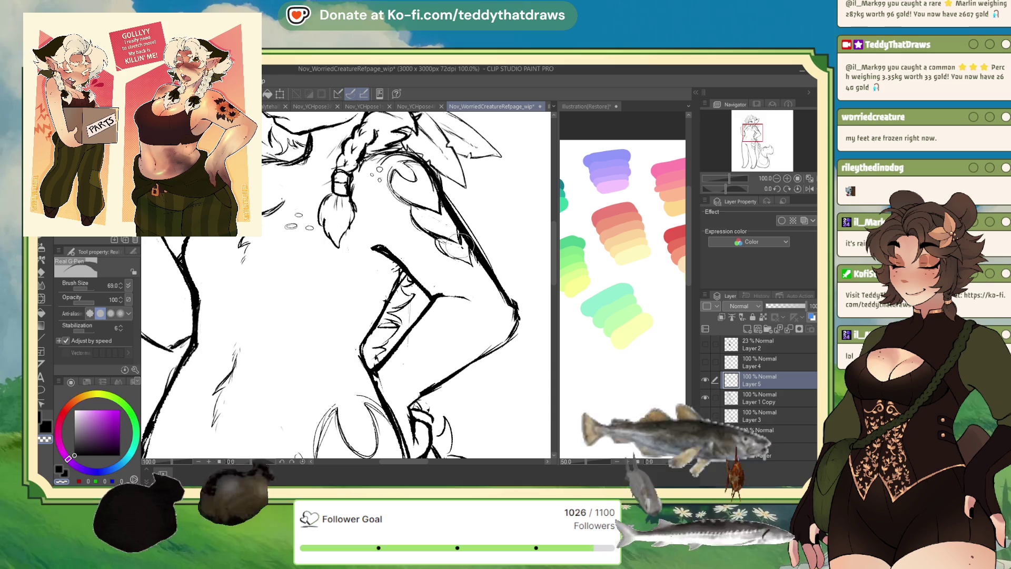
- Try a swirl stroke on the creature's shoulder, then undo it
{"action": "scroll", "coordinate": [456, 215], "scroll_direction": "down", "scroll_amount": 5}
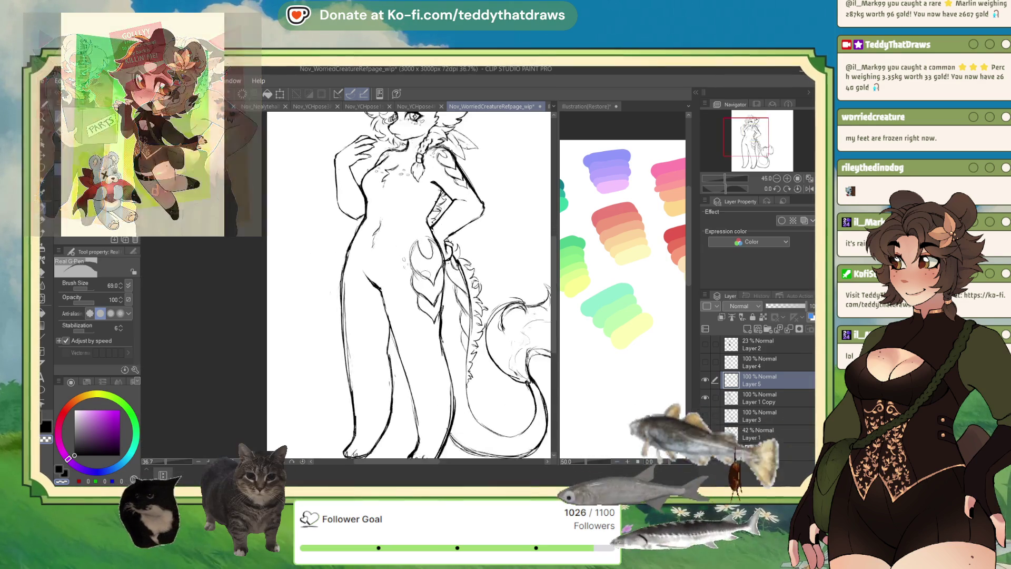
{"action": "scroll", "coordinate": [385, 306], "scroll_direction": "up", "scroll_amount": 3}
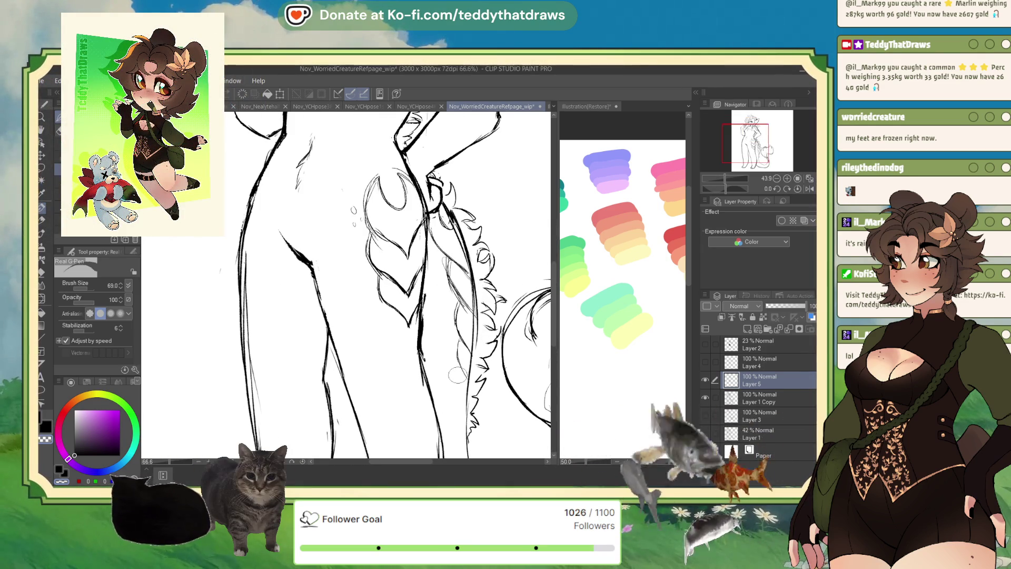
{"action": "scroll", "coordinate": [356, 284], "scroll_direction": "down", "scroll_amount": 3}
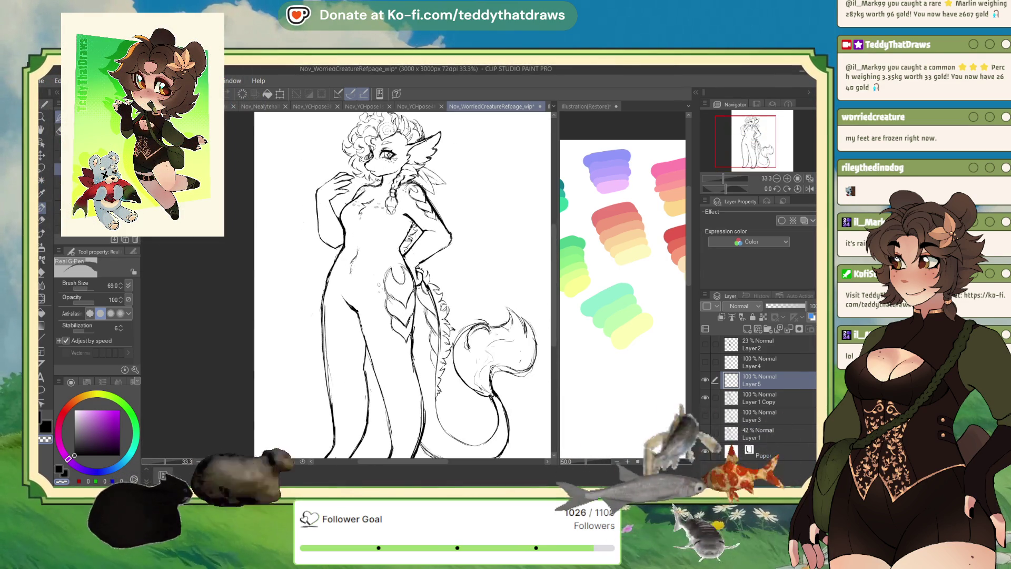
{"action": "scroll", "coordinate": [402, 288], "scroll_direction": "down", "scroll_amount": 2}
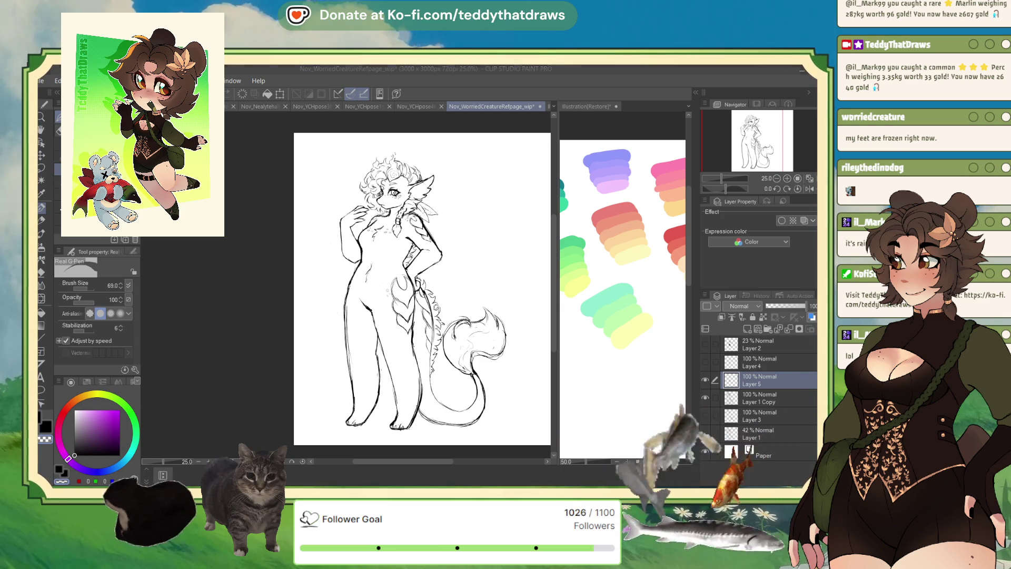
{"action": "scroll", "coordinate": [422, 218], "scroll_direction": "up", "scroll_amount": 3}
{"action": "left_click_drag", "start_coordinate": [402, 233], "coordinate": [413, 227]}
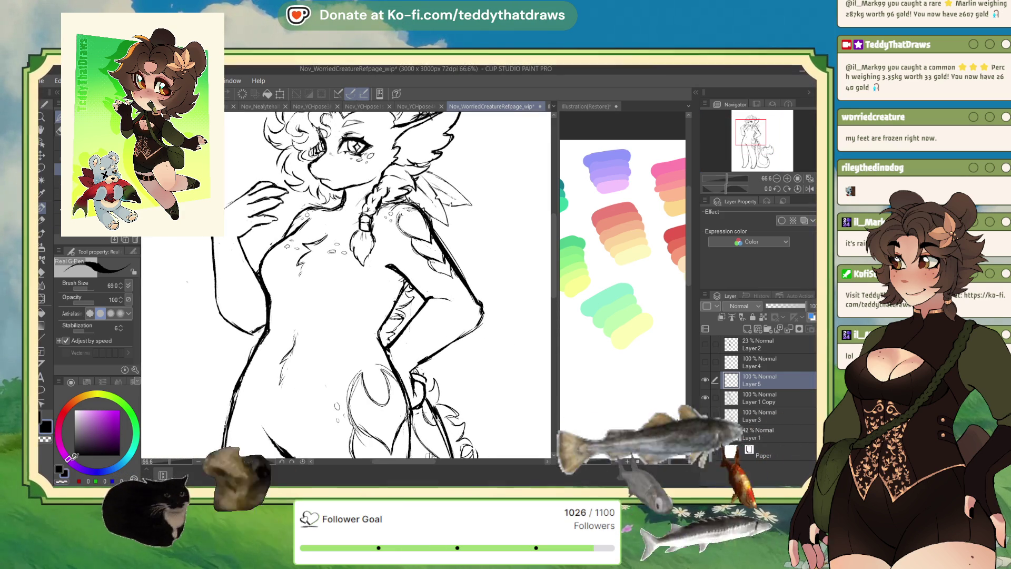
{"action": "key", "text": "ctrl+z"}
- Try a looping line near the hip, undo it, and zoom back out
{"action": "mouse_move", "coordinate": [391, 361]}
{"action": "left_mouse_down"}
{"action": "mouse_move", "coordinate": [352, 379]}
{"action": "mouse_move", "coordinate": [399, 388]}
{"action": "left_mouse_up"}
{"action": "key", "text": "ctrl+z"}
{"action": "scroll", "coordinate": [346, 287], "scroll_direction": "down", "scroll_amount": 5}
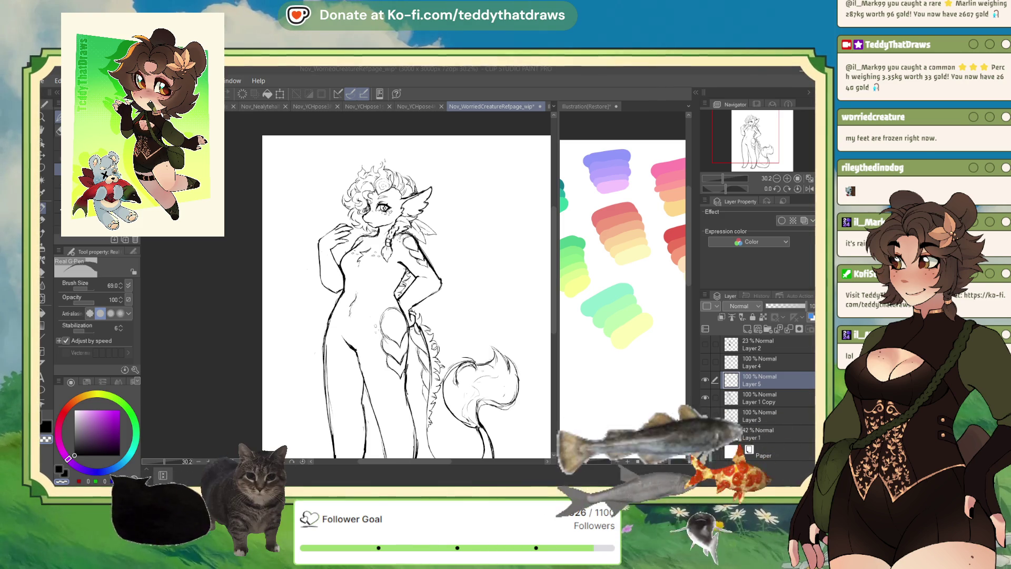
{"action": "left_click", "coordinate": [58, 84]}
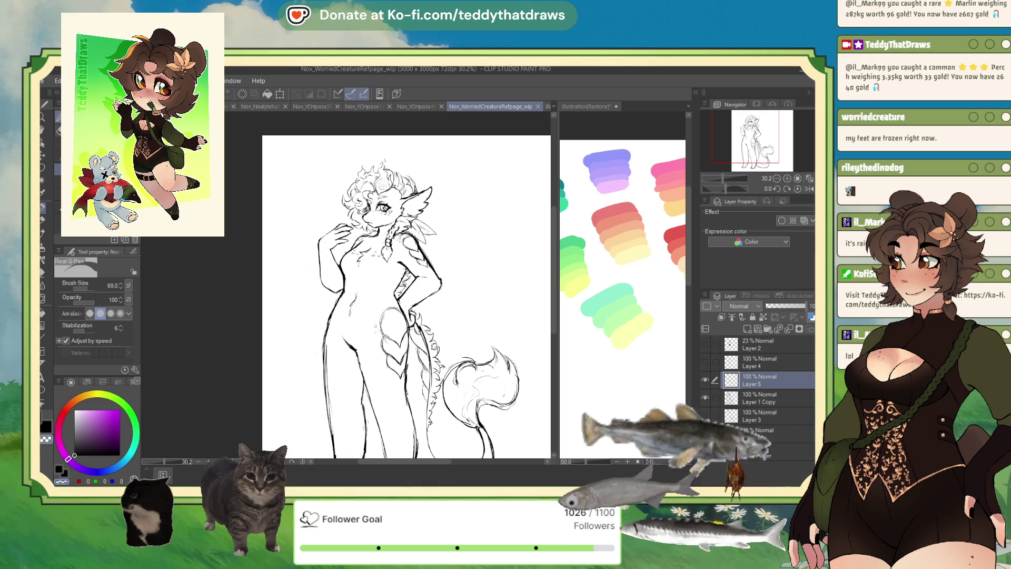
{"action": "scroll", "coordinate": [373, 179], "scroll_direction": "up", "scroll_amount": 5}
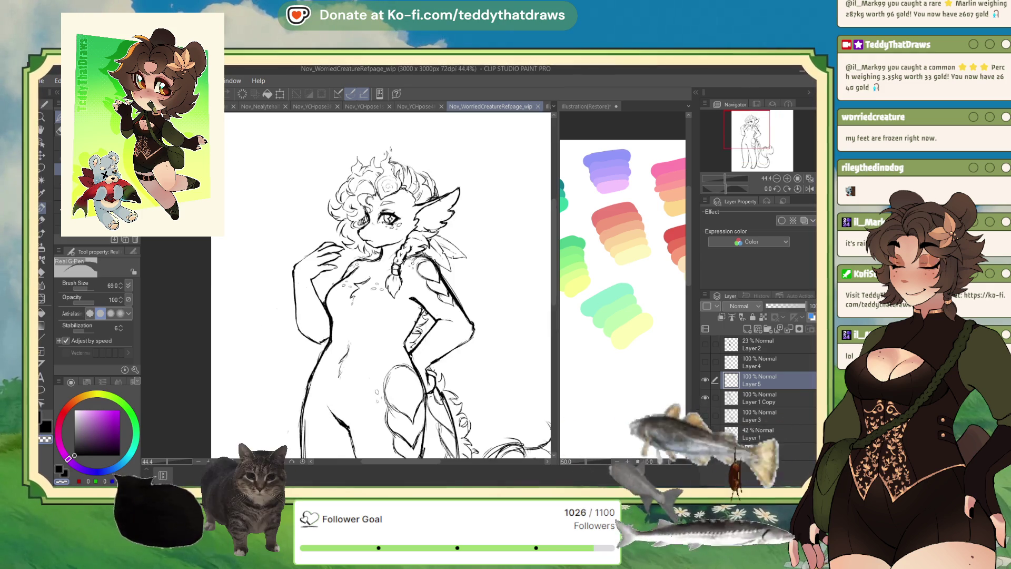
- Undo a trial brow line, then undo the faint sketch strokes above the eye on Layer 1 Copy
{"action": "left_click_drag", "start_coordinate": [378, 277], "coordinate": [419, 274]}
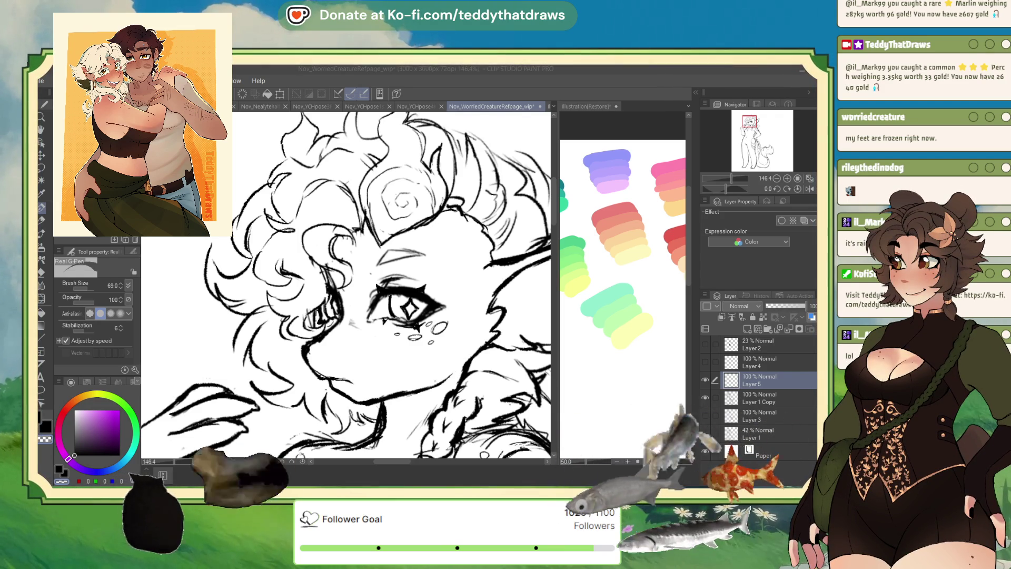
{"action": "key", "text": "ctrl+z"}
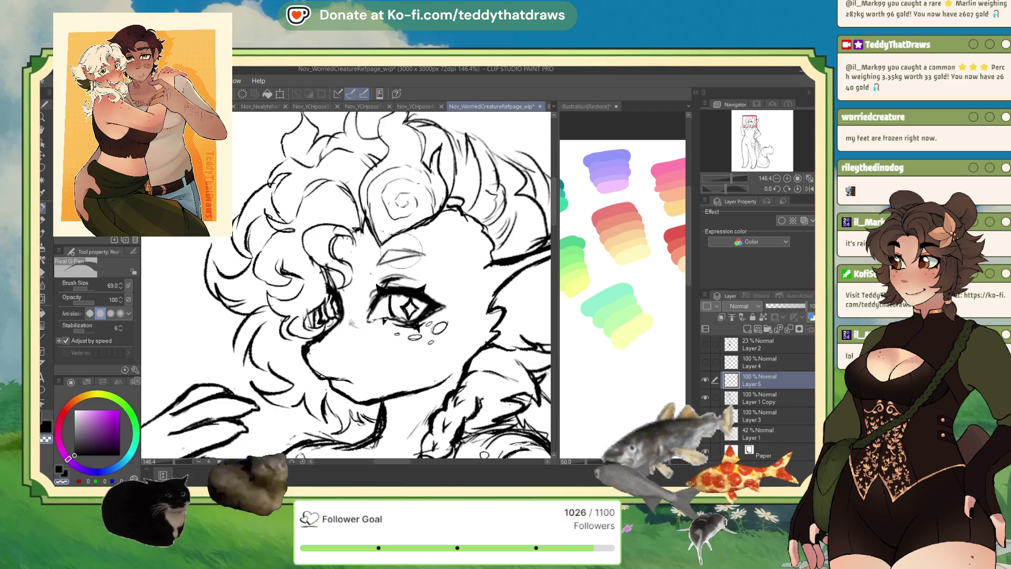
{"action": "key", "text": "alt+bracketleft"}
{"action": "key", "text": "ctrl+z"}
{"action": "key", "text": "ctrl+z"}
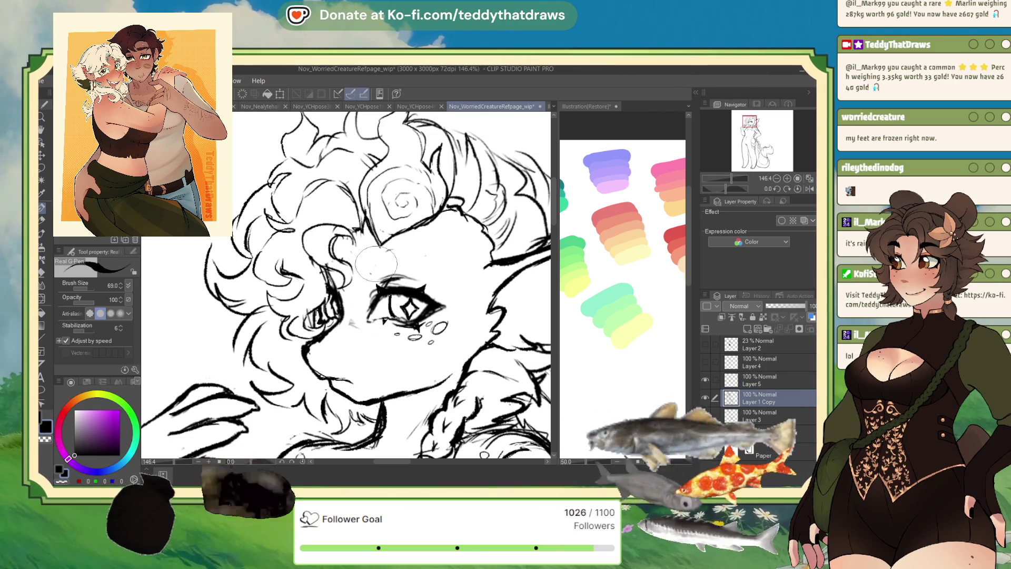
- Ink a bold eyebrow curve above the creature's eye
{"action": "left_click_drag", "start_coordinate": [379, 263], "coordinate": [441, 243]}
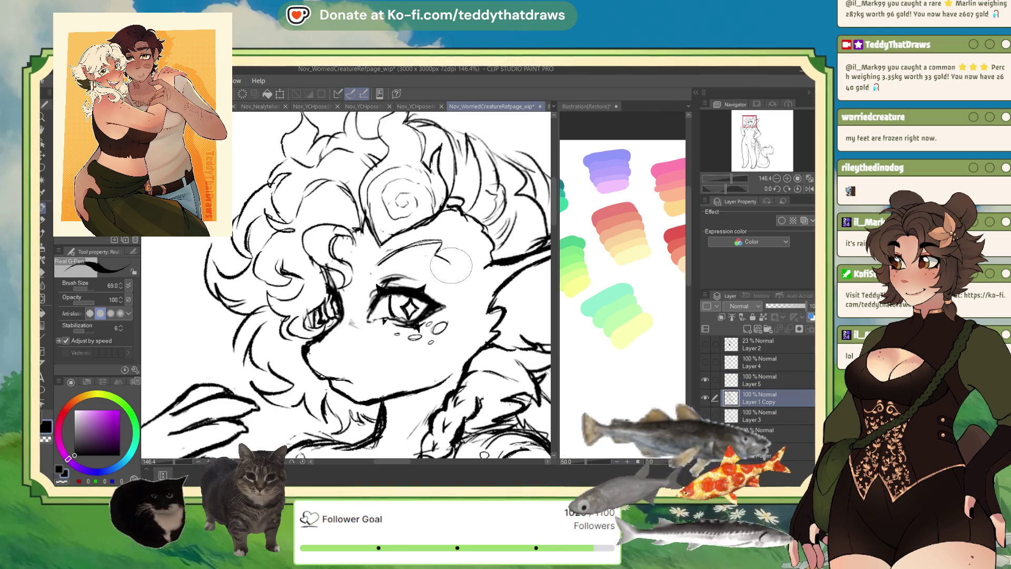
{"action": "left_click_drag", "start_coordinate": [379, 263], "coordinate": [452, 266]}
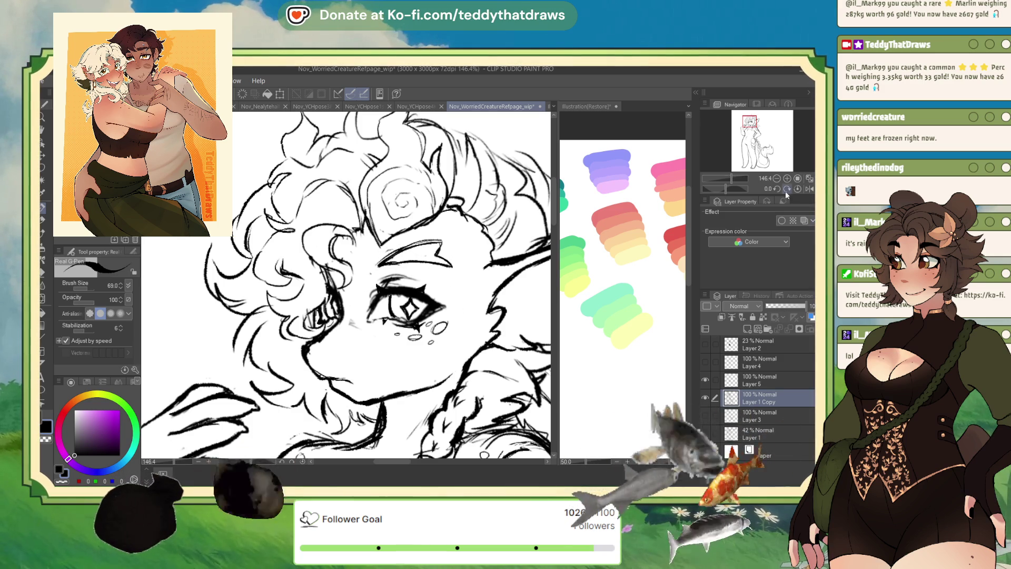
{"action": "scroll", "coordinate": [368, 284], "scroll_direction": "down", "scroll_amount": 3}
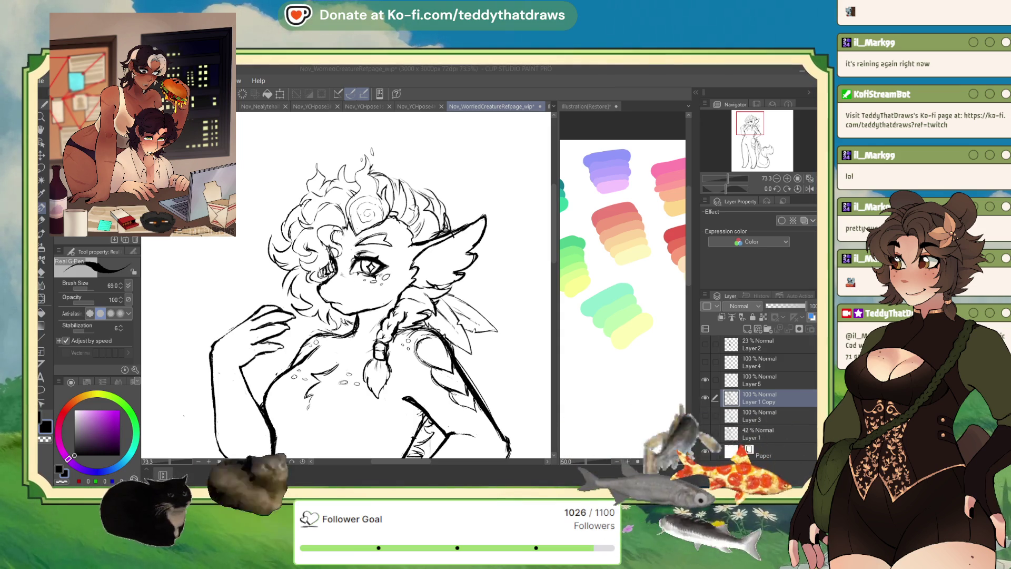
- On Layer 5, add a small circle by the mouth, cheek hatching and a mark under the bangs
{"action": "left_click", "coordinate": [745, 379]}
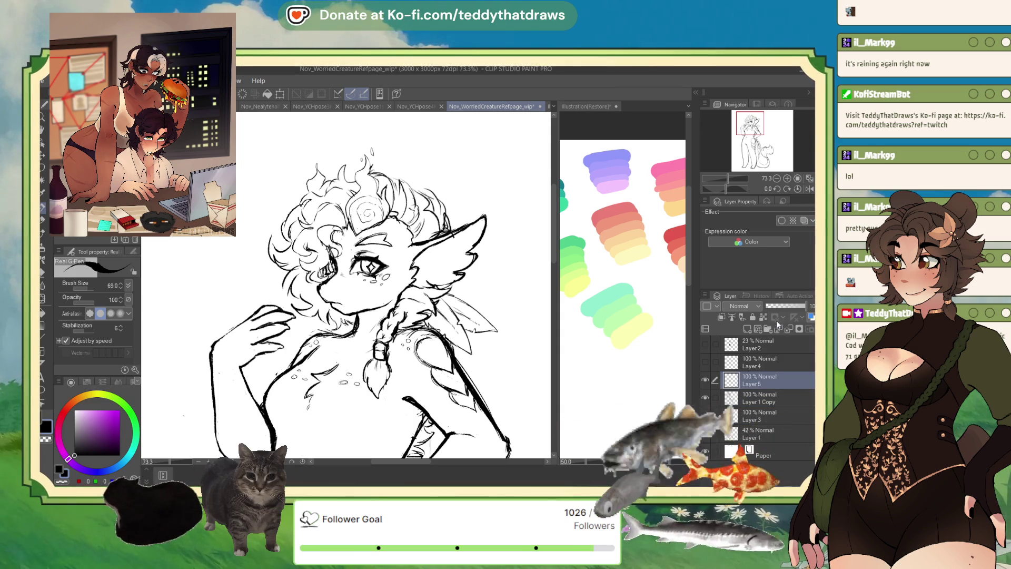
{"action": "key", "text": "ctrl+minus"}
{"action": "key", "text": "ctrl+minus"}
{"action": "key", "text": "ctrl+minus"}
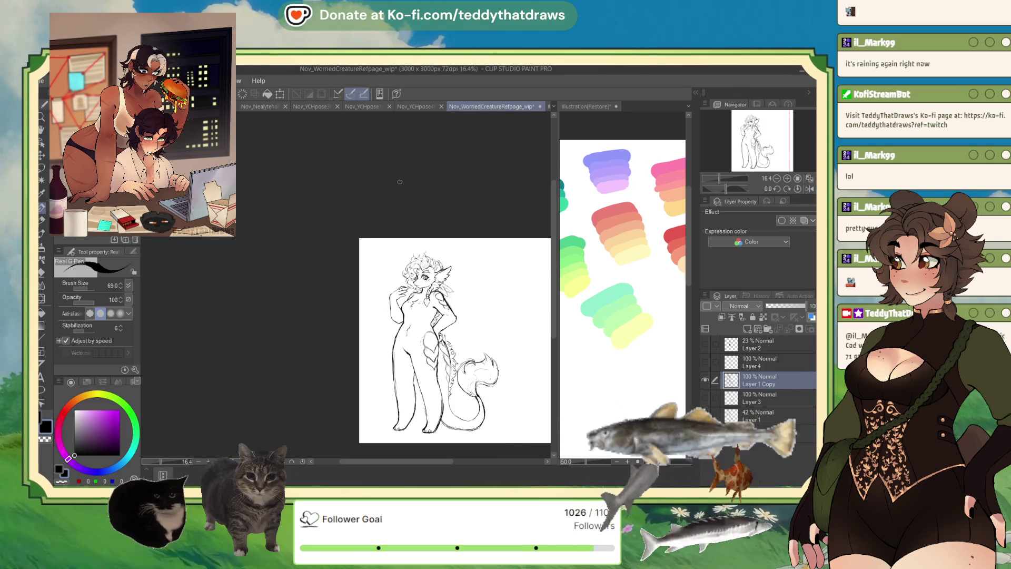
{"action": "scroll", "coordinate": [373, 272], "scroll_direction": "up", "scroll_amount": 5}
{"action": "scroll", "coordinate": [407, 320], "scroll_direction": "up", "scroll_amount": 2}
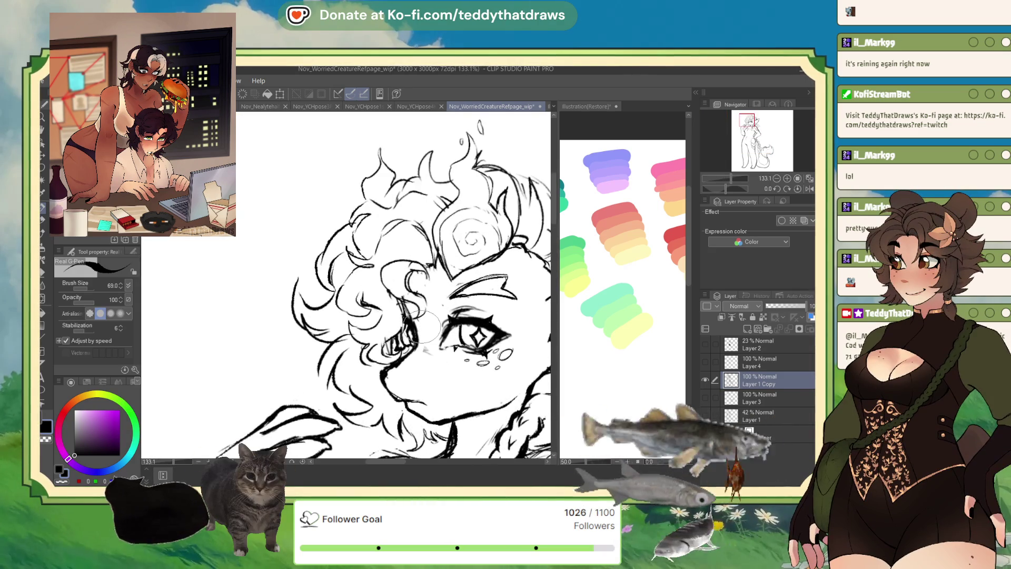
{"action": "left_click_drag", "start_coordinate": [430, 407], "coordinate": [432, 408]}
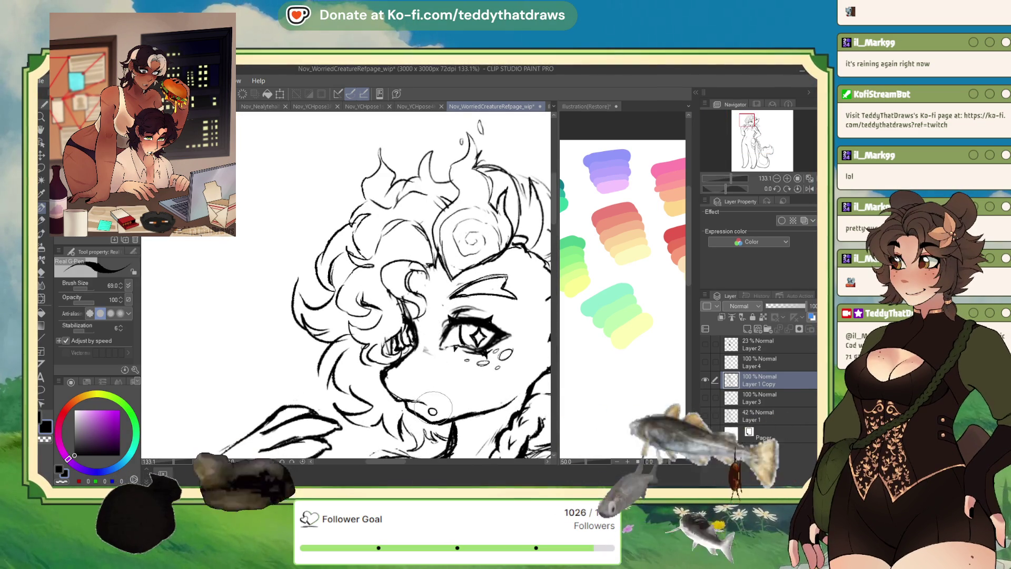
{"action": "left_click_drag", "start_coordinate": [408, 340], "coordinate": [391, 356]}
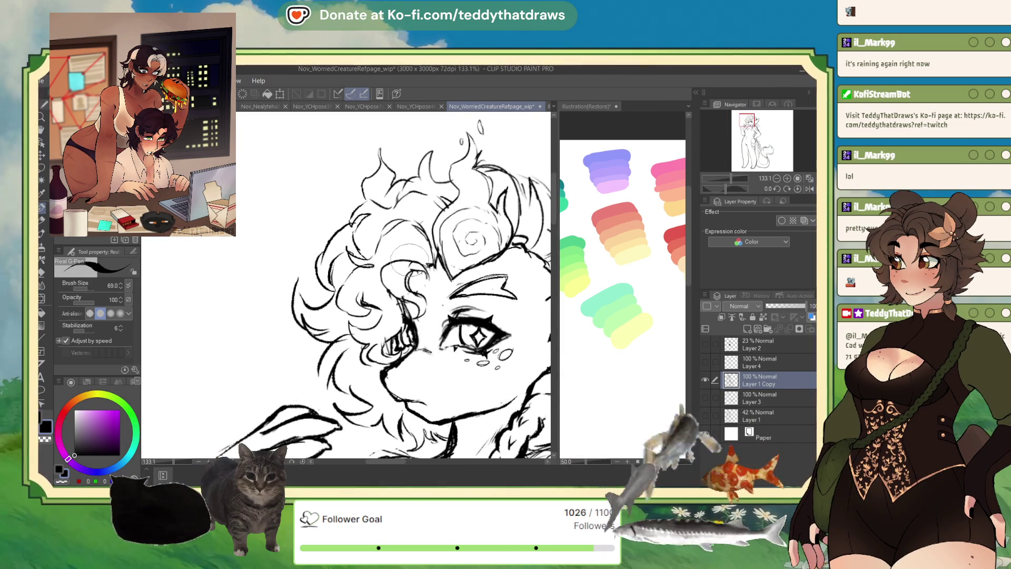
{"action": "scroll", "coordinate": [421, 251], "scroll_direction": "down", "scroll_amount": 3}
{"action": "scroll", "coordinate": [433, 243], "scroll_direction": "up", "scroll_amount": 4}
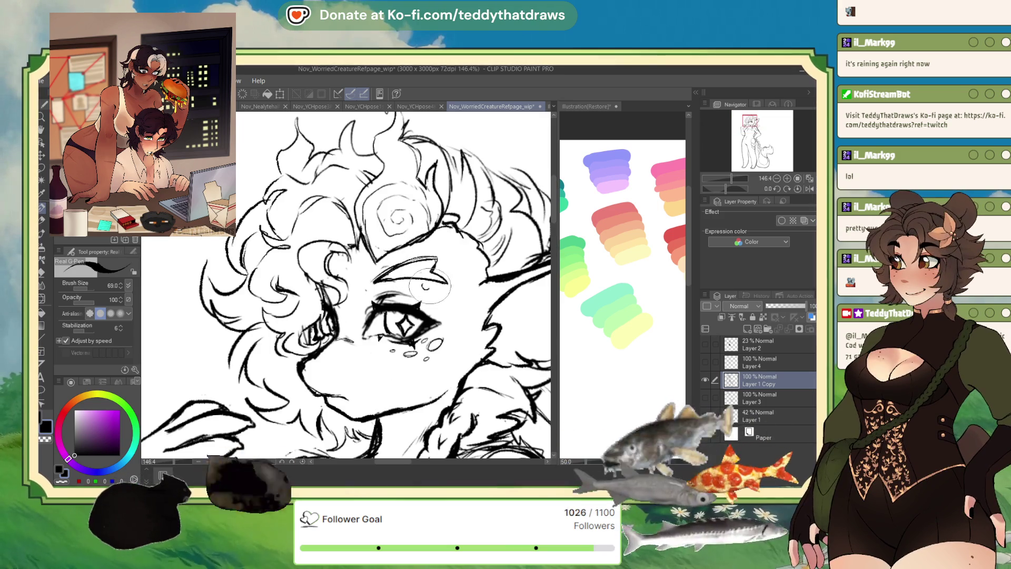
{"action": "left_click_drag", "start_coordinate": [425, 284], "coordinate": [426, 287]}
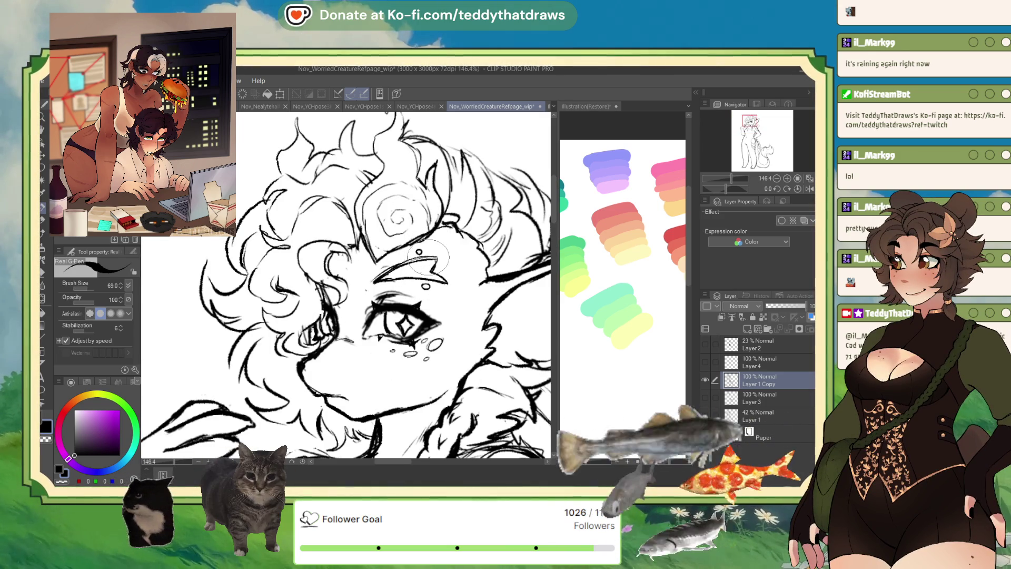
{"action": "scroll", "coordinate": [363, 254], "scroll_direction": "down", "scroll_amount": 2}
{"action": "scroll", "coordinate": [458, 300], "scroll_direction": "up", "scroll_amount": 1}
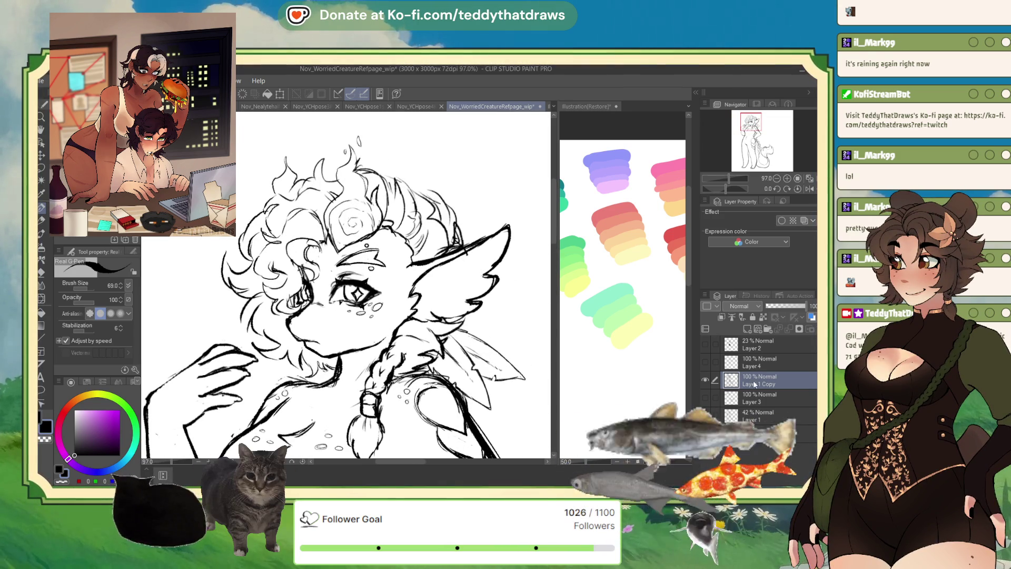
- In a mirrored view, ink a dark earring beside the braid
{"action": "left_click", "coordinate": [809, 189]}
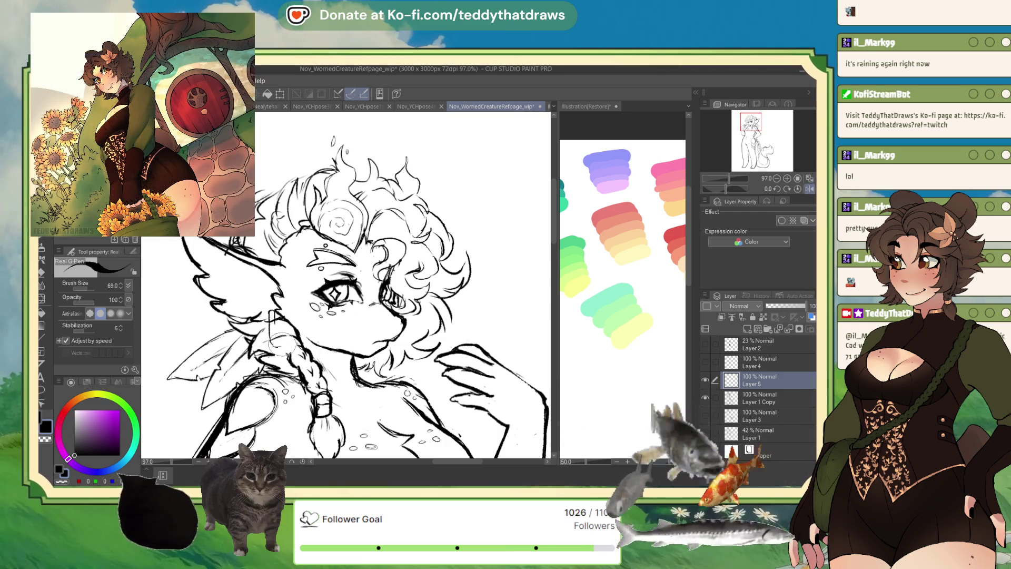
{"action": "left_click_drag", "start_coordinate": [272, 312], "coordinate": [279, 336]}
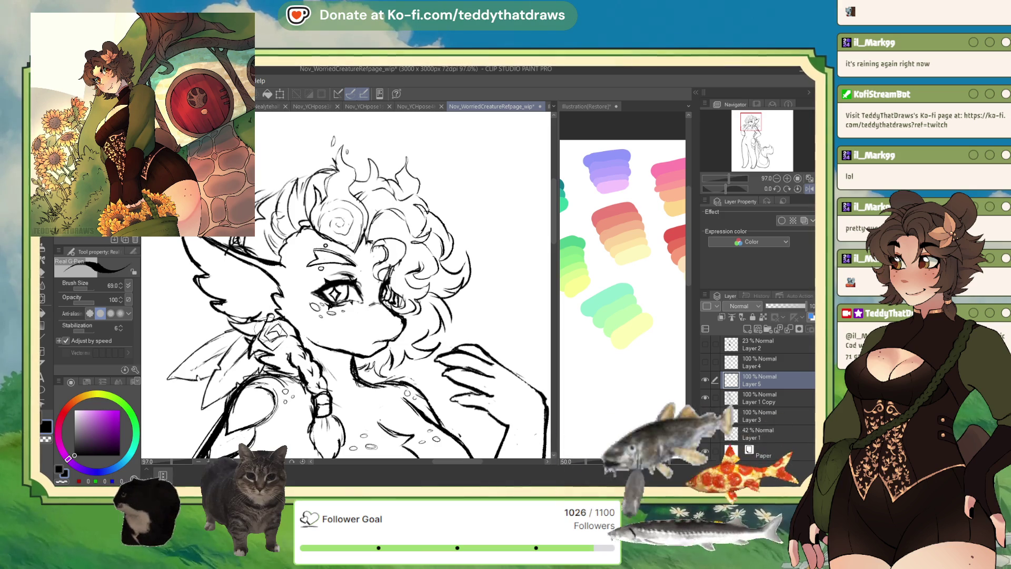
{"action": "left_click_drag", "start_coordinate": [266, 331], "coordinate": [287, 347]}
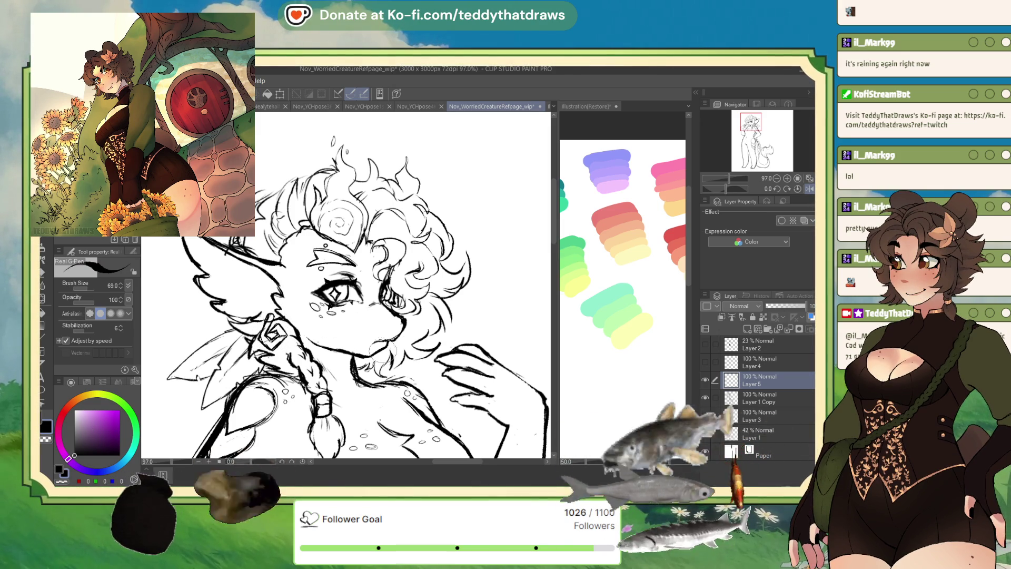
- Switch to Layer 1 Copy, zoom out and flip the view back to unmirrored
{"action": "key", "text": "alt+bracketleft"}
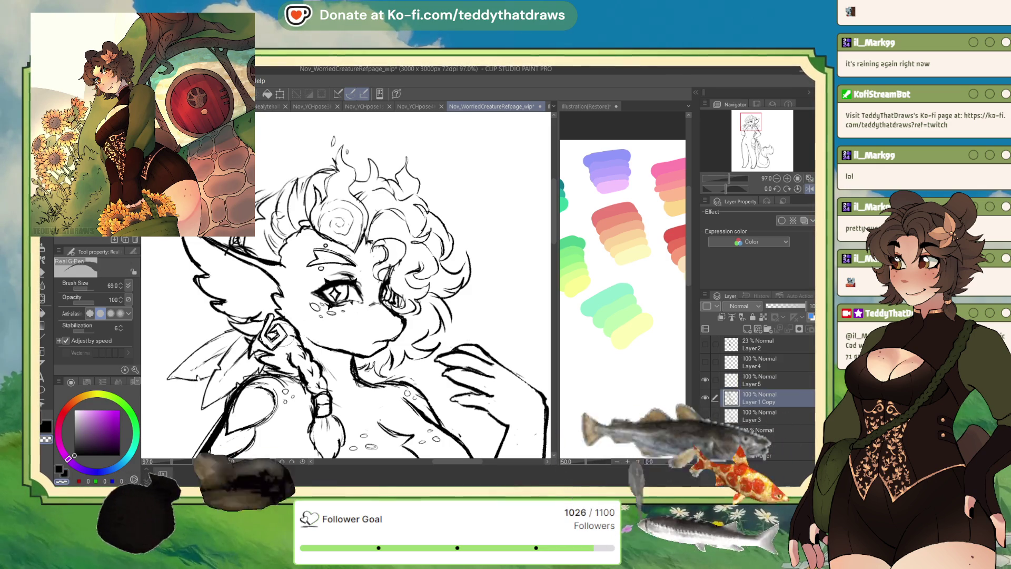
{"action": "scroll", "coordinate": [273, 345], "scroll_direction": "down", "scroll_amount": 2}
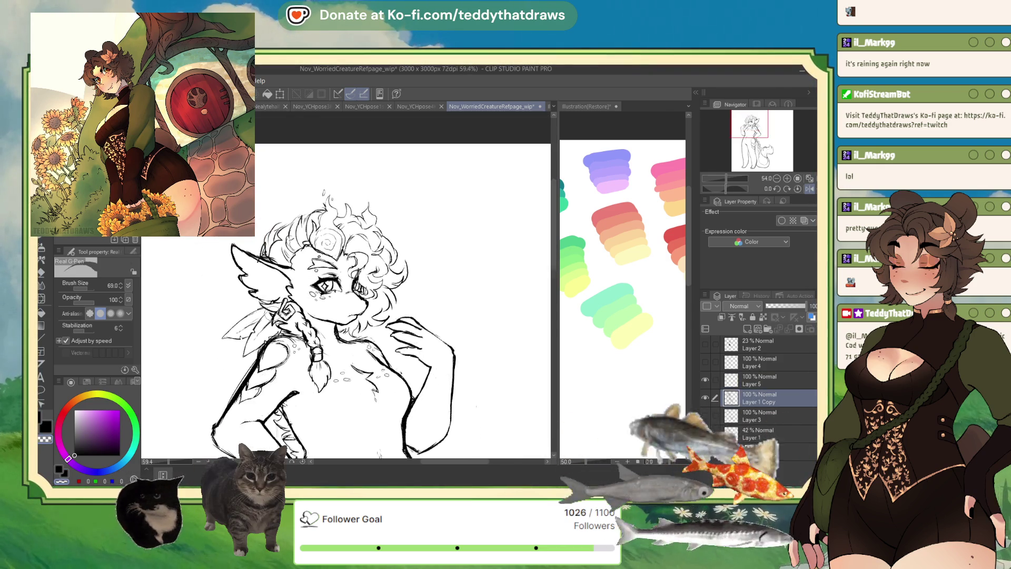
{"action": "key", "text": "h"}
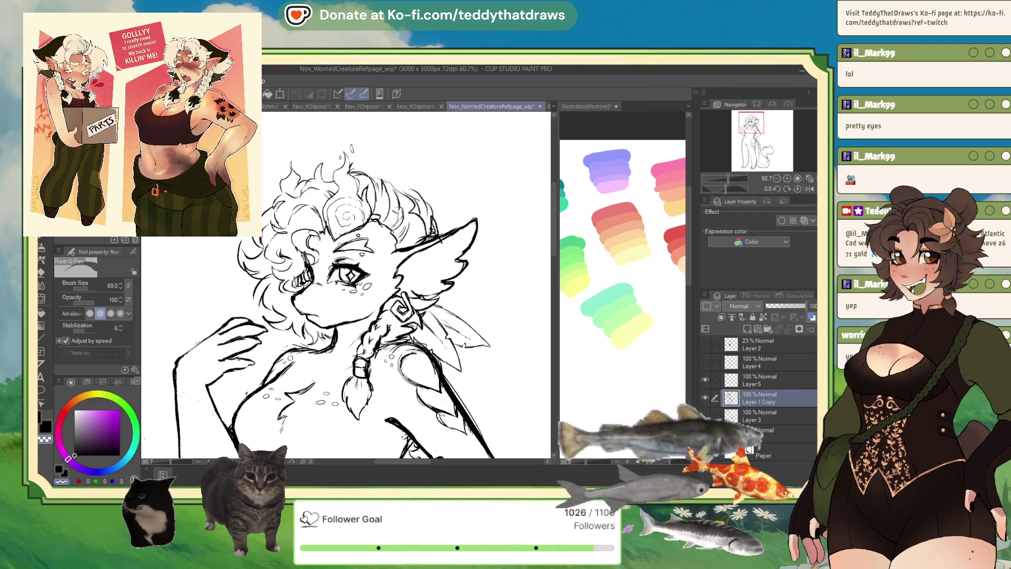
{"action": "left_click", "coordinate": [73, 362]}
{"action": "scroll", "coordinate": [215, 295], "scroll_direction": "up", "scroll_amount": 1}
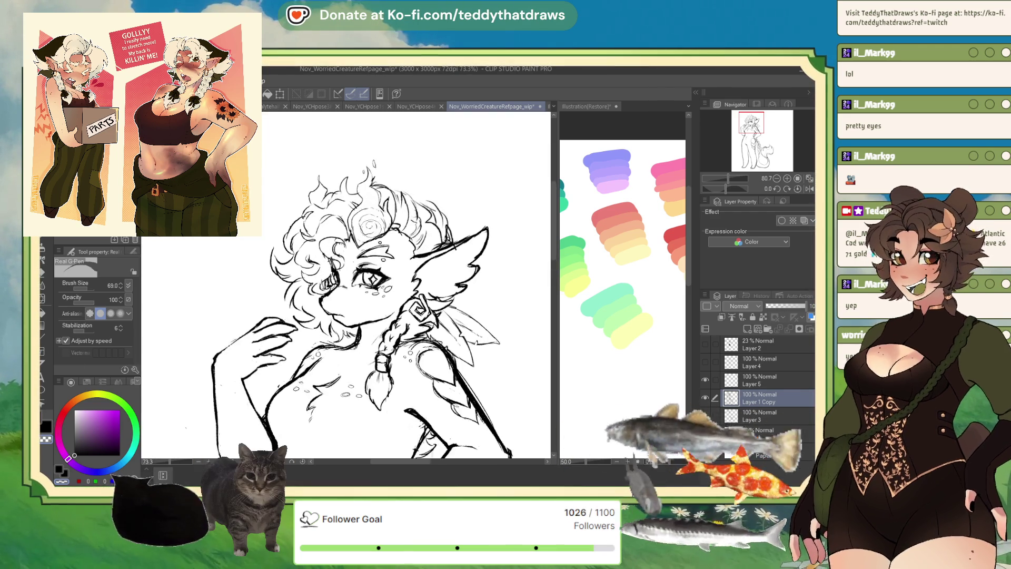
{"action": "scroll", "coordinate": [353, 299], "scroll_direction": "down", "scroll_amount": 2}
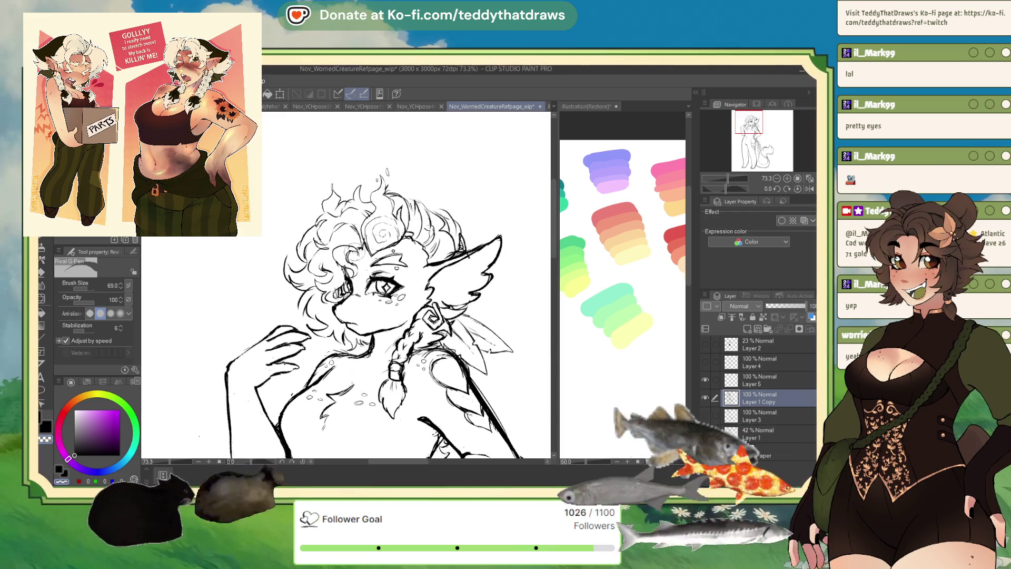
{"action": "scroll", "coordinate": [401, 272], "scroll_direction": "down", "scroll_amount": 1}
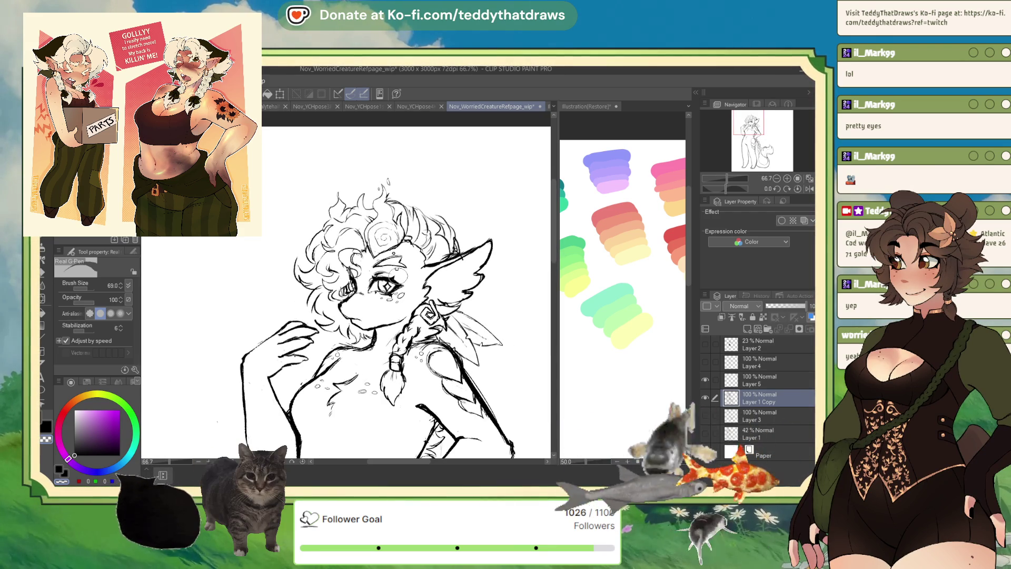
{"action": "scroll", "coordinate": [270, 242], "scroll_direction": "up", "scroll_amount": 3}
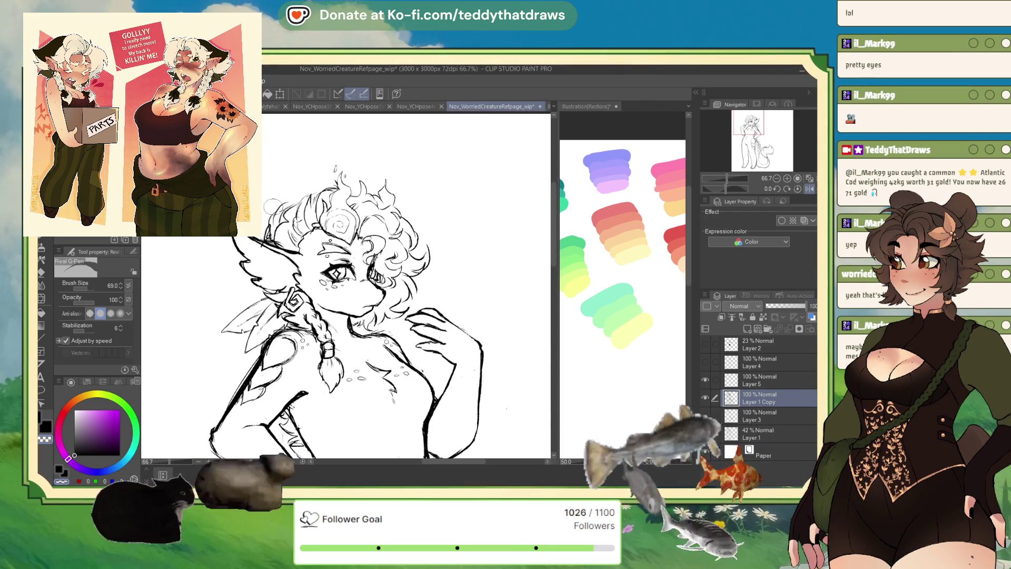
{"action": "scroll", "coordinate": [272, 226], "scroll_direction": "up", "scroll_amount": 1}
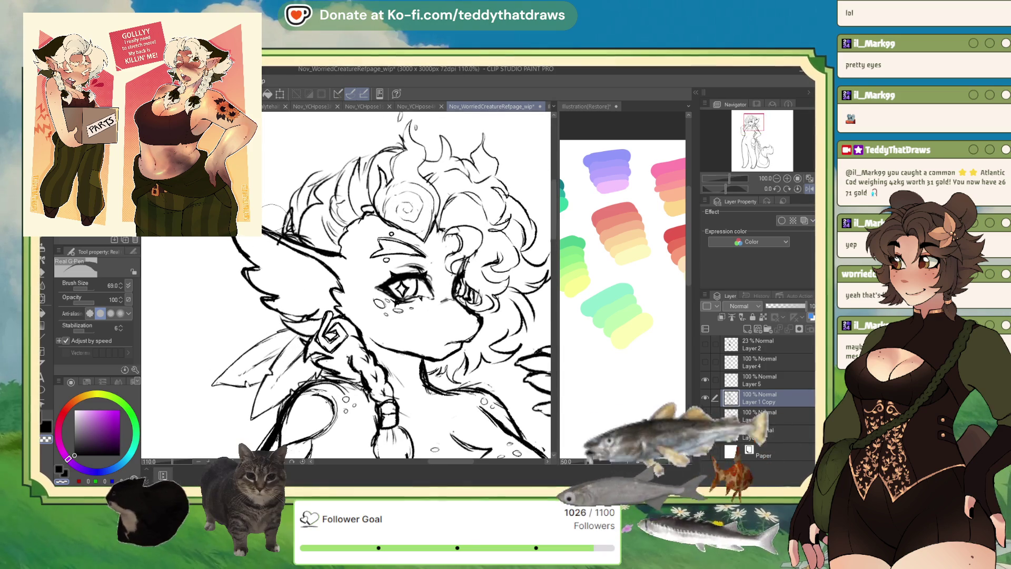
{"action": "key", "text": "ctrl+minus"}
{"action": "key", "text": "ctrl+minus"}
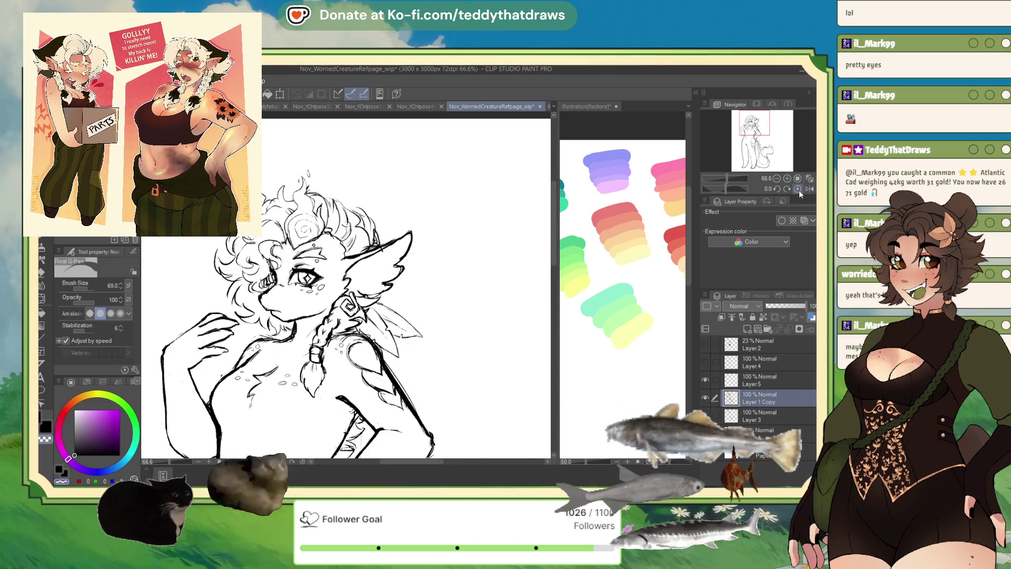
{"action": "left_click", "coordinate": [798, 190]}
{"action": "key", "text": "ctrl+minus"}
{"action": "key", "text": "ctrl+minus"}
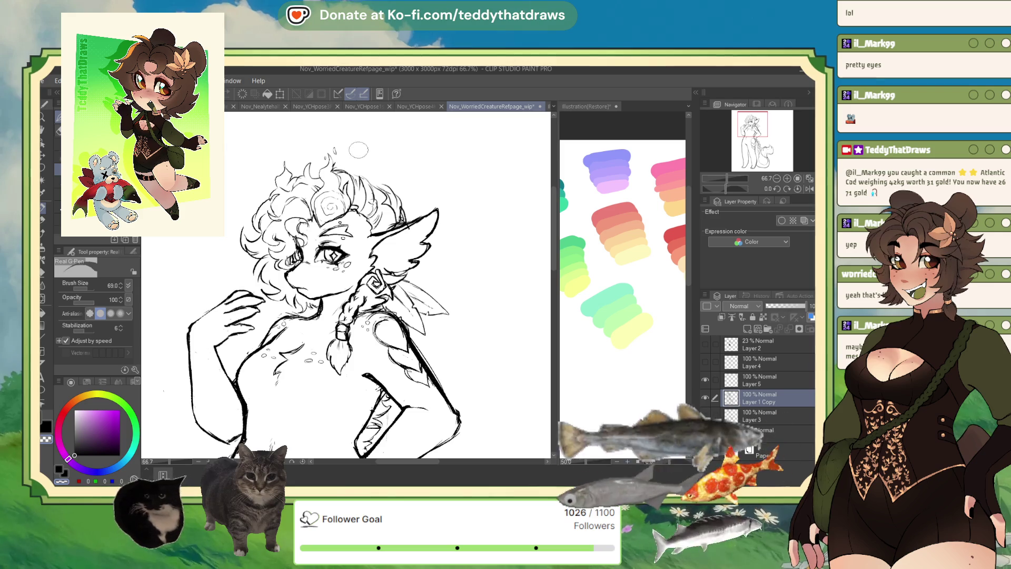
{"action": "scroll", "coordinate": [314, 146], "scroll_direction": "up", "scroll_amount": 2}
{"action": "scroll", "coordinate": [318, 206], "scroll_direction": "up", "scroll_amount": 3}
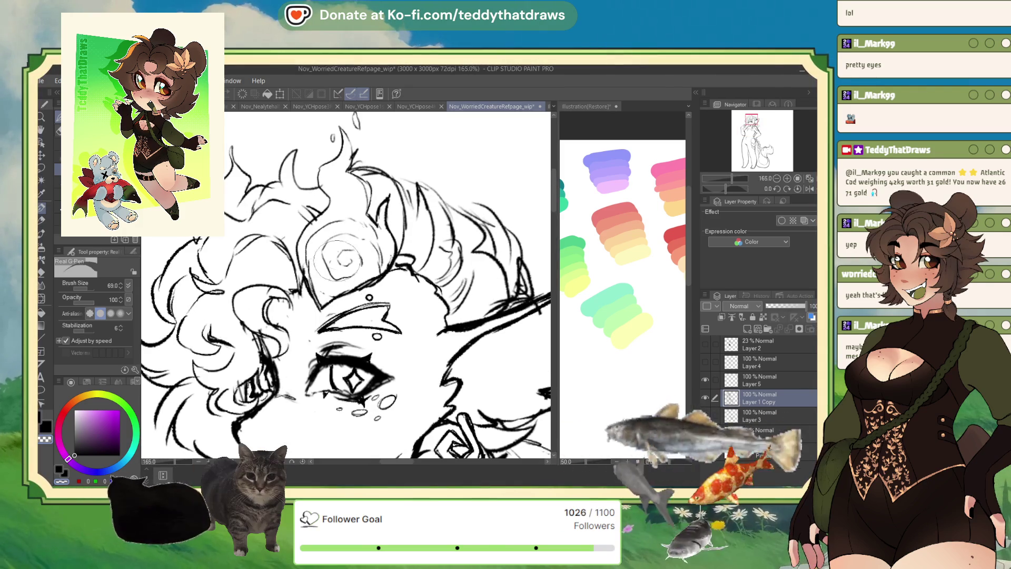
{"action": "scroll", "coordinate": [342, 256], "scroll_direction": "down", "scroll_amount": 3}
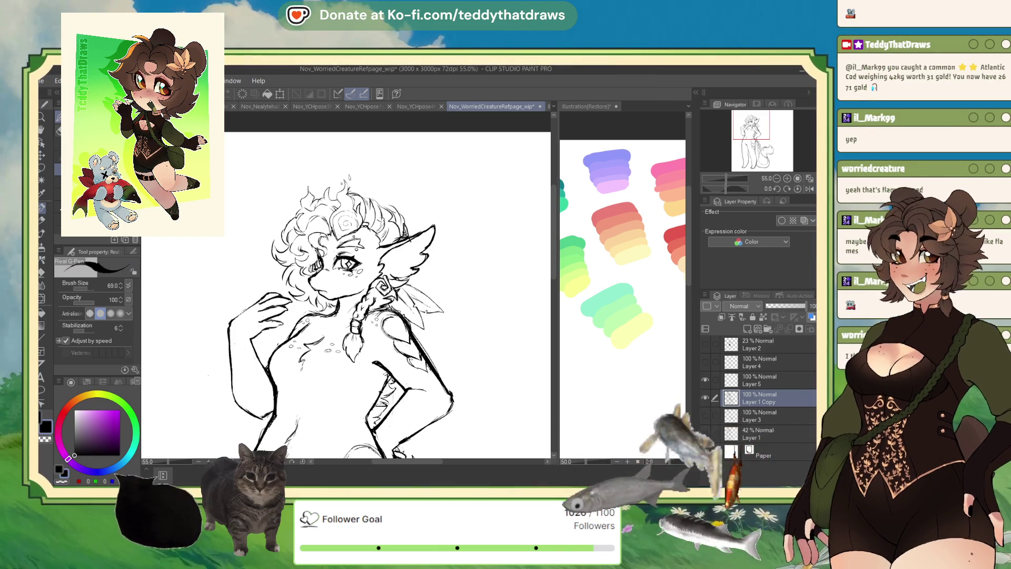
{"action": "scroll", "coordinate": [526, 323], "scroll_direction": "down", "scroll_amount": 5}
{"action": "scroll", "coordinate": [342, 301], "scroll_direction": "up", "scroll_amount": 2}
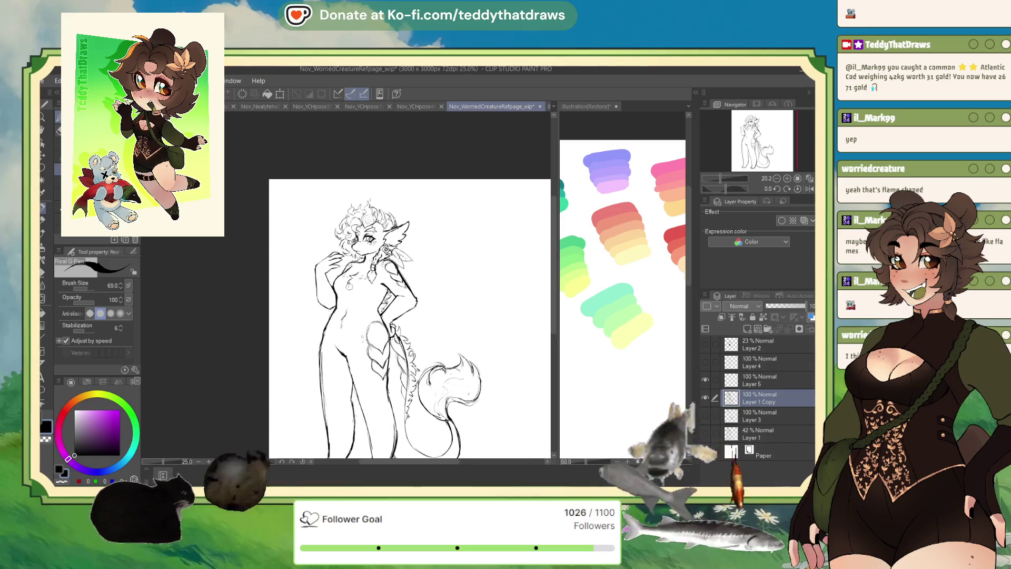
{"action": "scroll", "coordinate": [306, 232], "scroll_direction": "down", "scroll_amount": 3}
{"action": "scroll", "coordinate": [307, 232], "scroll_direction": "down", "scroll_amount": 1}
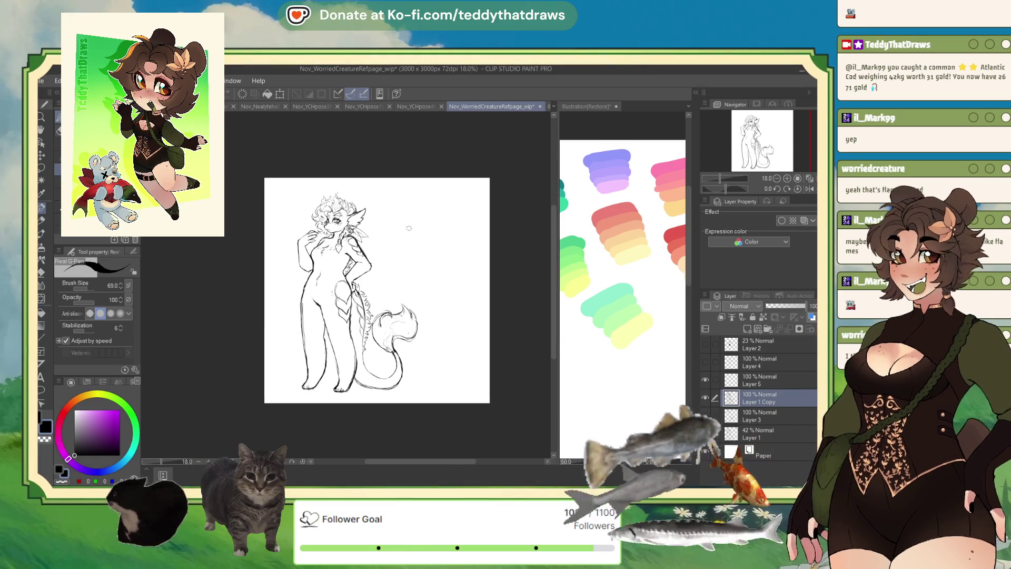
{"action": "scroll", "coordinate": [335, 285], "scroll_direction": "up", "scroll_amount": 2}
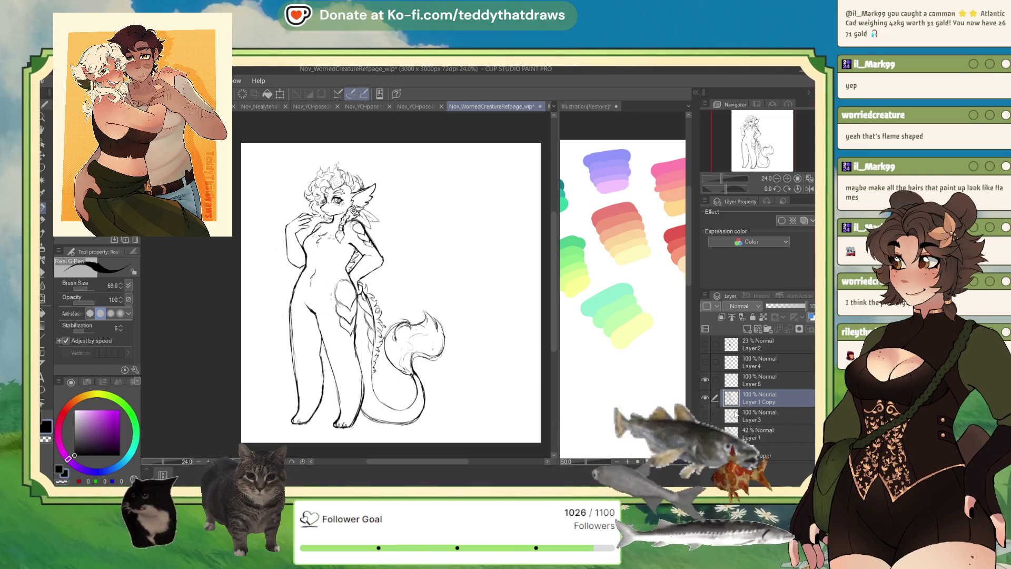
- Add a new raster layer and choose the G-pen at brush size 185.7
{"action": "left_click", "coordinate": [747, 330]}
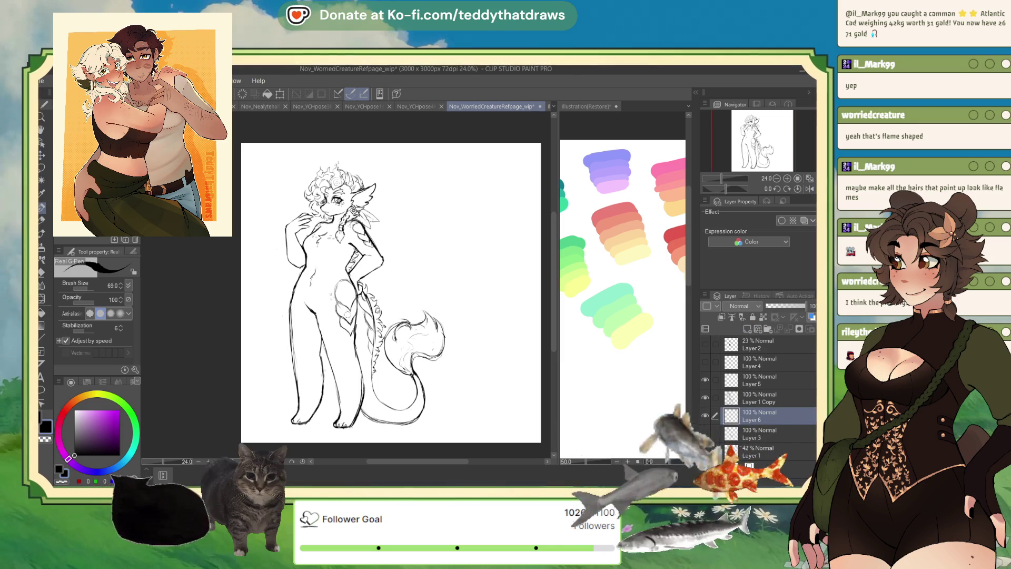
{"action": "scroll", "coordinate": [332, 178], "scroll_direction": "up", "scroll_amount": 3}
{"action": "scroll", "coordinate": [332, 187], "scroll_direction": "up", "scroll_amount": 2}
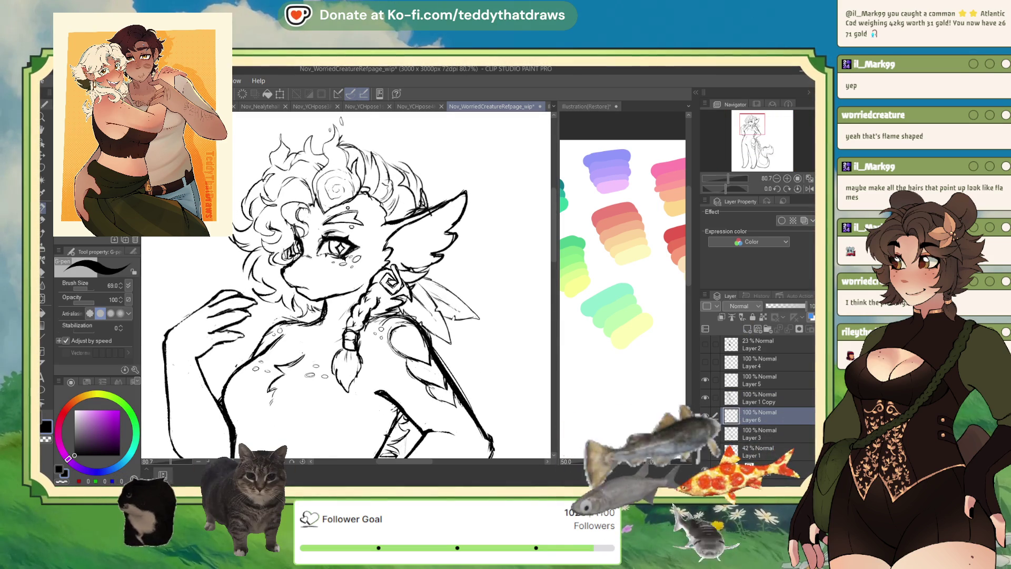
{"action": "left_click", "coordinate": [43, 272]}
{"action": "left_click", "coordinate": [43, 212]}
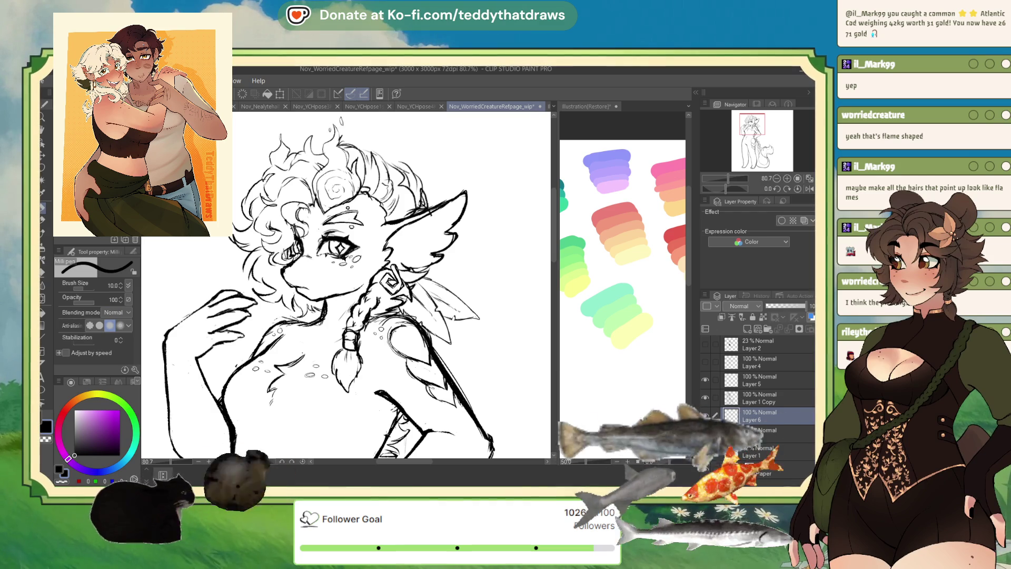
{"action": "left_click", "coordinate": [75, 231]}
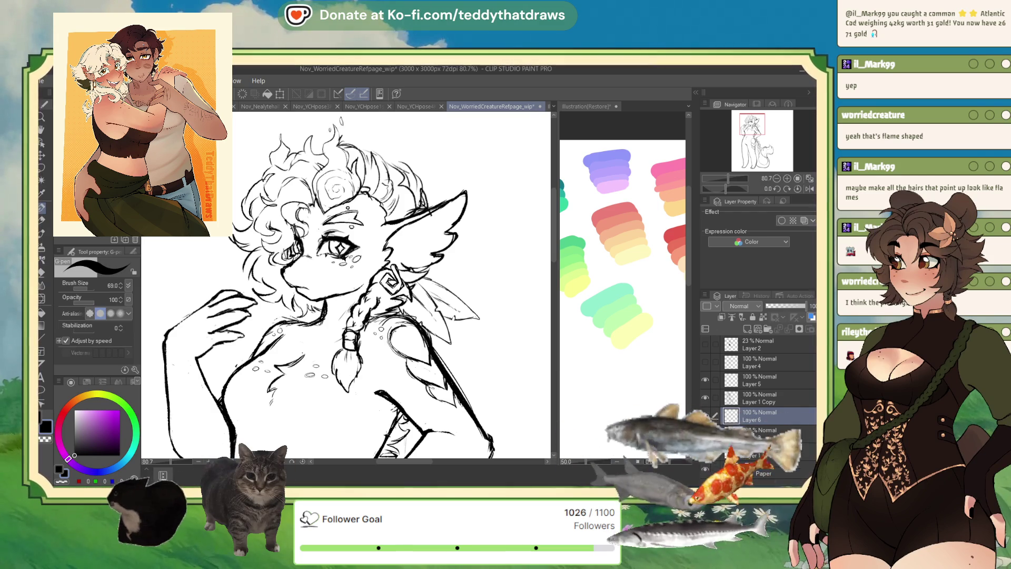
{"action": "left_click_drag", "start_coordinate": [90, 286], "coordinate": [106, 286]}
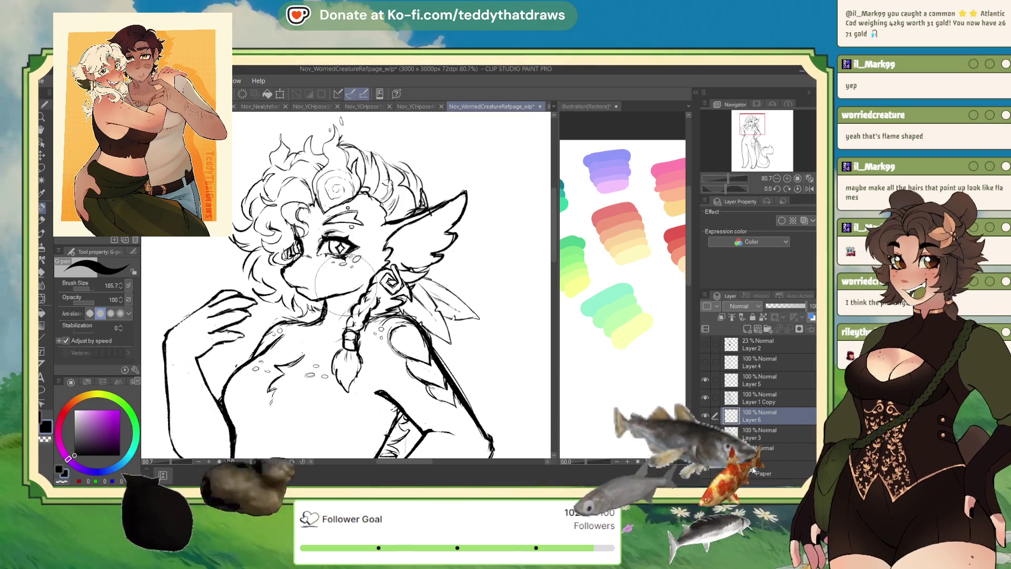
- Turn the Paper layer grey, then return to Layer 6 with a green hue selected
{"action": "left_click", "coordinate": [763, 473]}
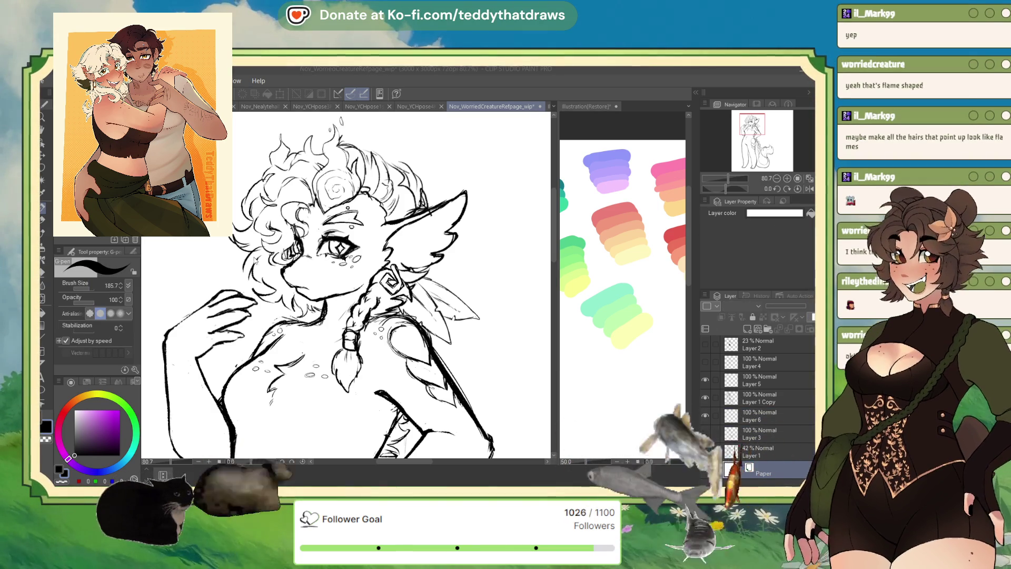
{"action": "left_click", "coordinate": [775, 213]}
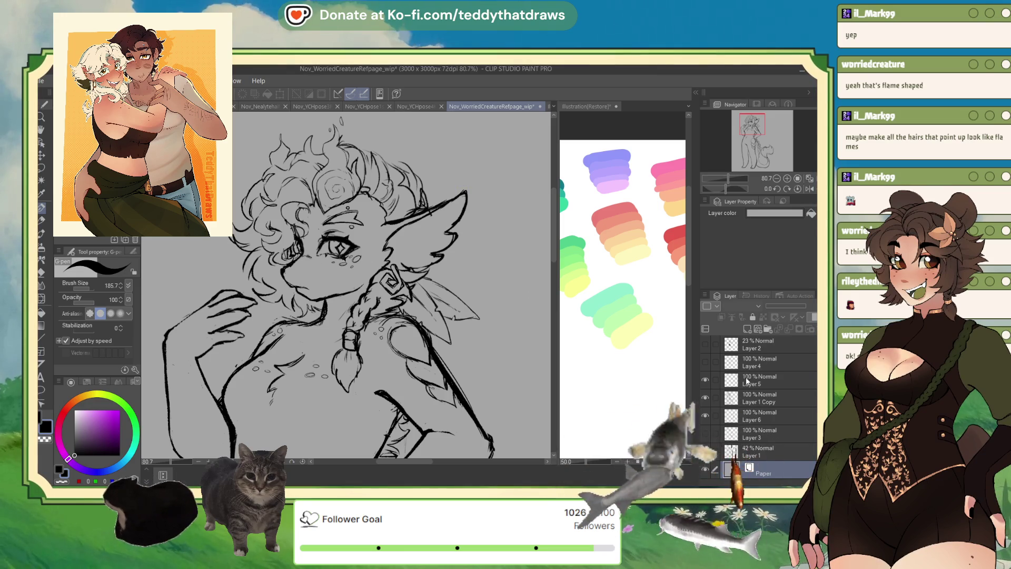
{"action": "left_click", "coordinate": [746, 422]}
{"action": "scroll", "coordinate": [267, 210], "scroll_direction": "down", "scroll_amount": 3}
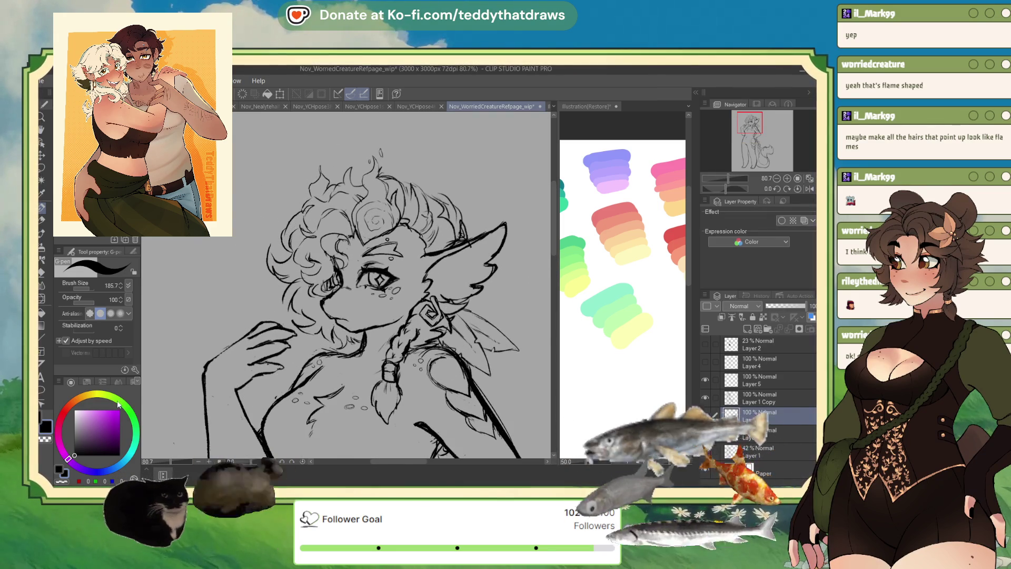
{"action": "left_click", "coordinate": [123, 406]}
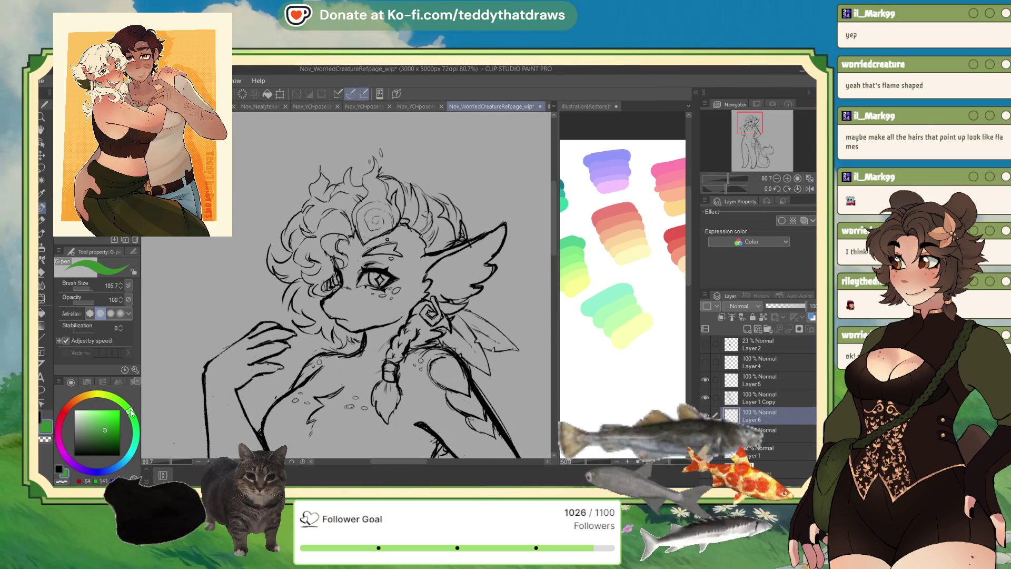
- Mix a light lime green and paint it over the face and down the neck
{"action": "left_click", "coordinate": [97, 420]}
{"action": "left_click", "coordinate": [120, 403]}
{"action": "left_click", "coordinate": [108, 415]}
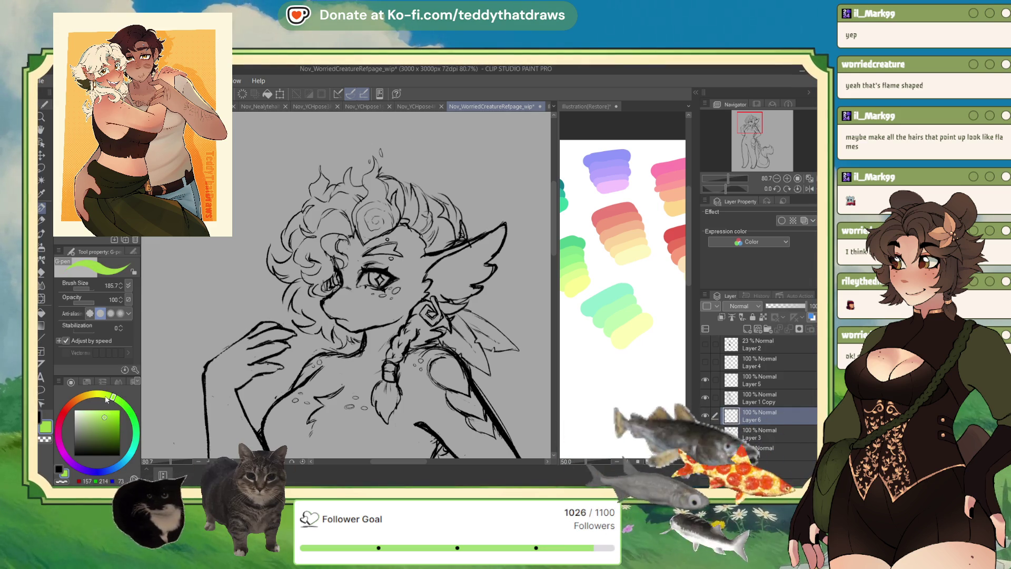
{"action": "mouse_move", "coordinate": [363, 247]}
{"action": "left_mouse_down"}
{"action": "mouse_move", "coordinate": [347, 252]}
{"action": "mouse_move", "coordinate": [337, 279]}
{"action": "mouse_move", "coordinate": [337, 302]}
{"action": "mouse_move", "coordinate": [355, 322]}
{"action": "mouse_move", "coordinate": [379, 255]}
{"action": "mouse_move", "coordinate": [400, 231]}
{"action": "left_mouse_up"}
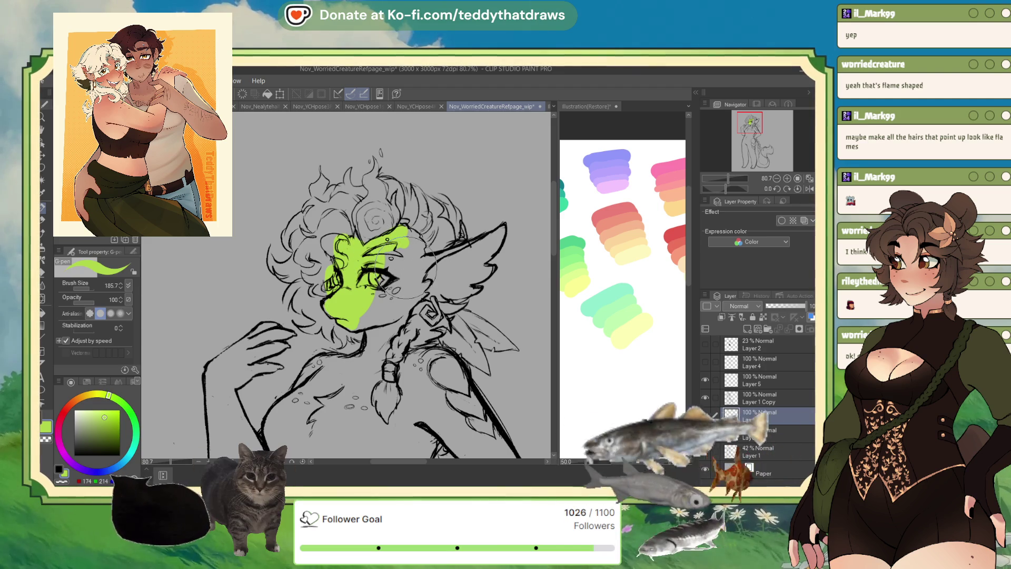
{"action": "left_click", "coordinate": [810, 189]}
{"action": "left_click_drag", "start_coordinate": [273, 257], "coordinate": [268, 243]}
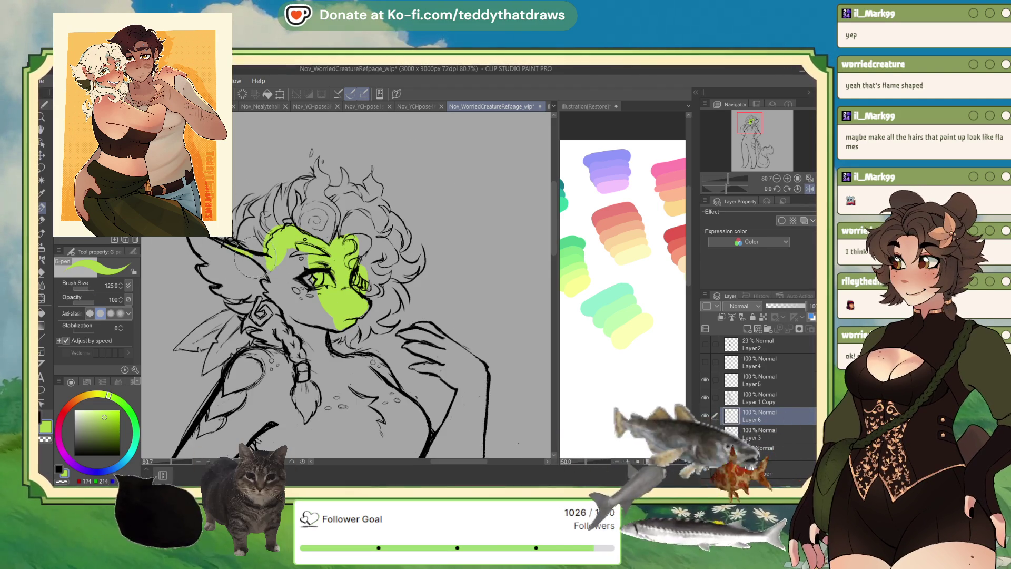
{"action": "mouse_move", "coordinate": [255, 261]}
{"action": "left_mouse_down"}
{"action": "mouse_move", "coordinate": [289, 311]}
{"action": "mouse_move", "coordinate": [292, 260]}
{"action": "mouse_move", "coordinate": [303, 273]}
{"action": "mouse_move", "coordinate": [292, 311]}
{"action": "mouse_move", "coordinate": [316, 361]}
{"action": "mouse_move", "coordinate": [318, 337]}
{"action": "left_mouse_up"}
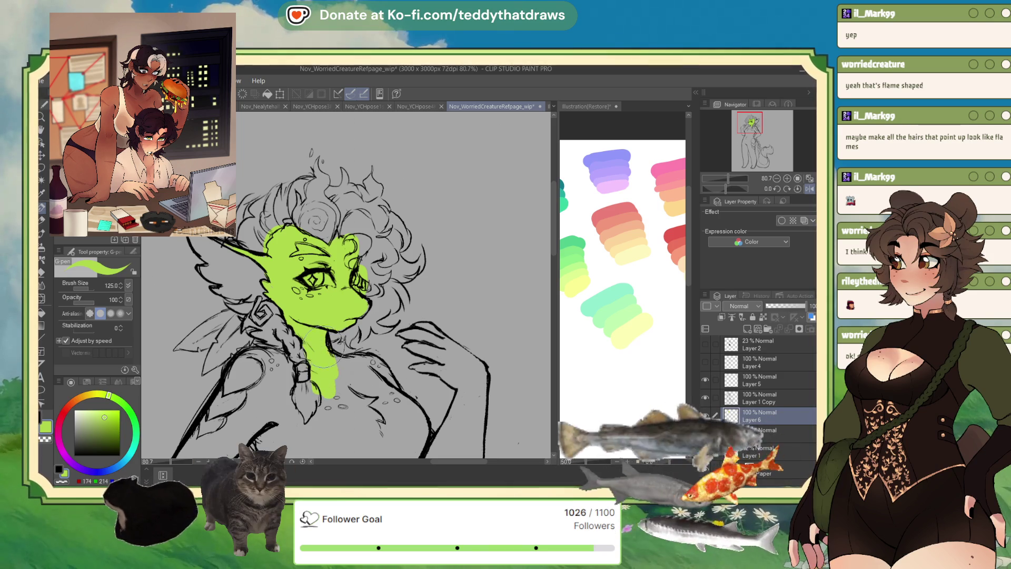
{"action": "mouse_move", "coordinate": [333, 363]}
{"action": "left_mouse_down"}
{"action": "mouse_move", "coordinate": [337, 410]}
{"action": "mouse_move", "coordinate": [316, 437]}
{"action": "mouse_move", "coordinate": [287, 374]}
{"action": "mouse_move", "coordinate": [253, 358]}
{"action": "mouse_move", "coordinate": [221, 411]}
{"action": "mouse_move", "coordinate": [253, 400]}
{"action": "mouse_move", "coordinate": [282, 416]}
{"action": "left_mouse_up"}
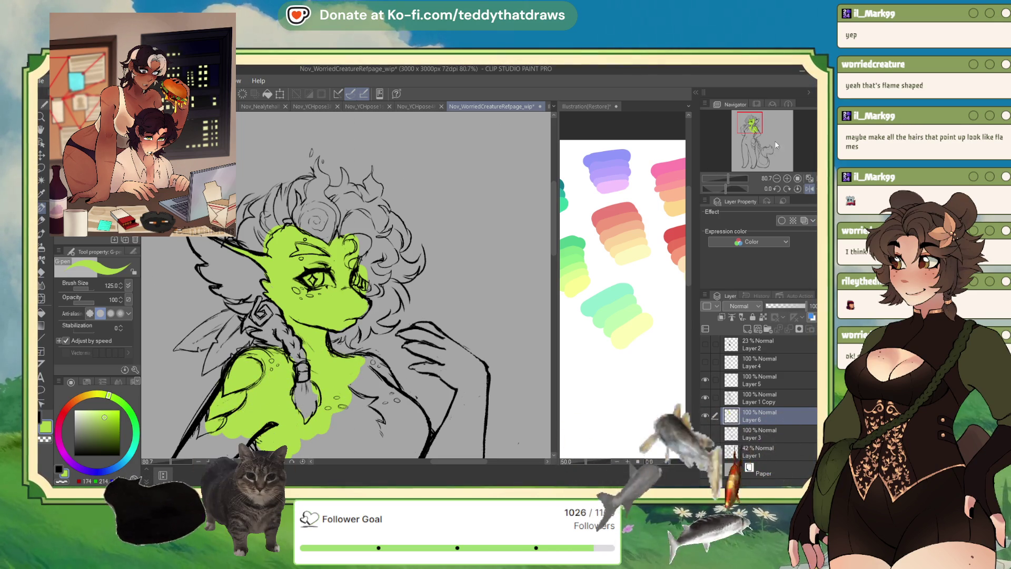
- Paint the lime base over the chest, lower torso and hip
{"action": "left_click_drag", "start_coordinate": [751, 127], "coordinate": [748, 133]}
{"action": "mouse_move", "coordinate": [291, 321]}
{"action": "left_mouse_down"}
{"action": "mouse_move", "coordinate": [303, 368]}
{"action": "mouse_move", "coordinate": [337, 403]}
{"action": "mouse_move", "coordinate": [384, 323]}
{"action": "mouse_move", "coordinate": [388, 261]}
{"action": "mouse_move", "coordinate": [432, 308]}
{"action": "mouse_move", "coordinate": [422, 364]}
{"action": "mouse_move", "coordinate": [358, 397]}
{"action": "left_mouse_up"}
{"action": "scroll", "coordinate": [340, 349], "scroll_direction": "down", "scroll_amount": 2}
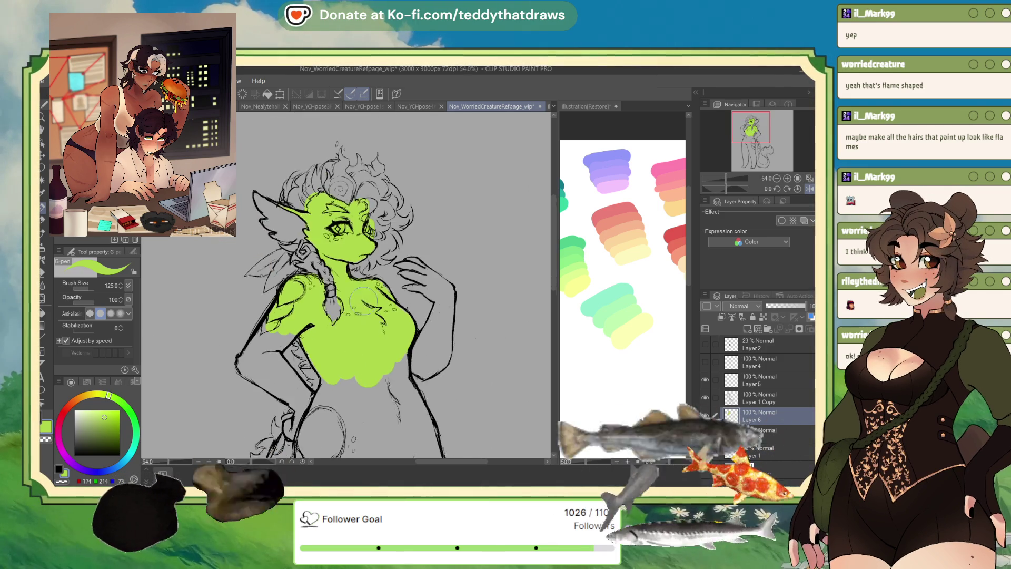
{"action": "mouse_move", "coordinate": [338, 302]}
{"action": "left_mouse_down"}
{"action": "mouse_move", "coordinate": [332, 368]}
{"action": "mouse_move", "coordinate": [363, 393]}
{"action": "mouse_move", "coordinate": [392, 365]}
{"action": "mouse_move", "coordinate": [411, 363]}
{"action": "mouse_move", "coordinate": [415, 324]}
{"action": "mouse_move", "coordinate": [448, 377]}
{"action": "mouse_move", "coordinate": [416, 416]}
{"action": "mouse_move", "coordinate": [390, 409]}
{"action": "mouse_move", "coordinate": [347, 424]}
{"action": "mouse_move", "coordinate": [311, 405]}
{"action": "left_mouse_up"}
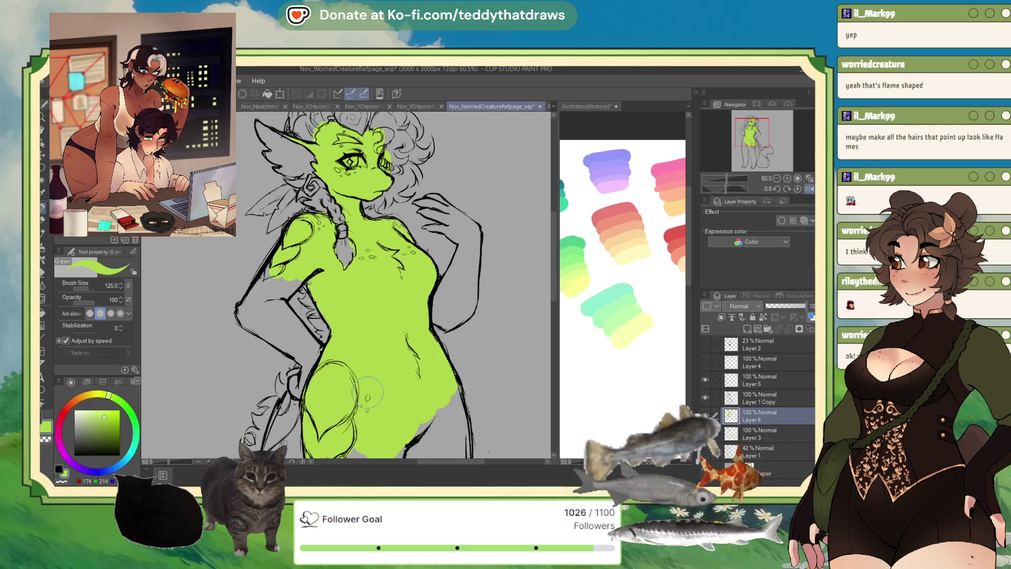
{"action": "scroll", "coordinate": [367, 392], "scroll_direction": "down", "scroll_amount": 3}
{"action": "mouse_move", "coordinate": [367, 392]}
{"action": "left_mouse_down"}
{"action": "mouse_move", "coordinate": [351, 273]}
{"action": "mouse_move", "coordinate": [346, 347]}
{"action": "left_mouse_up"}
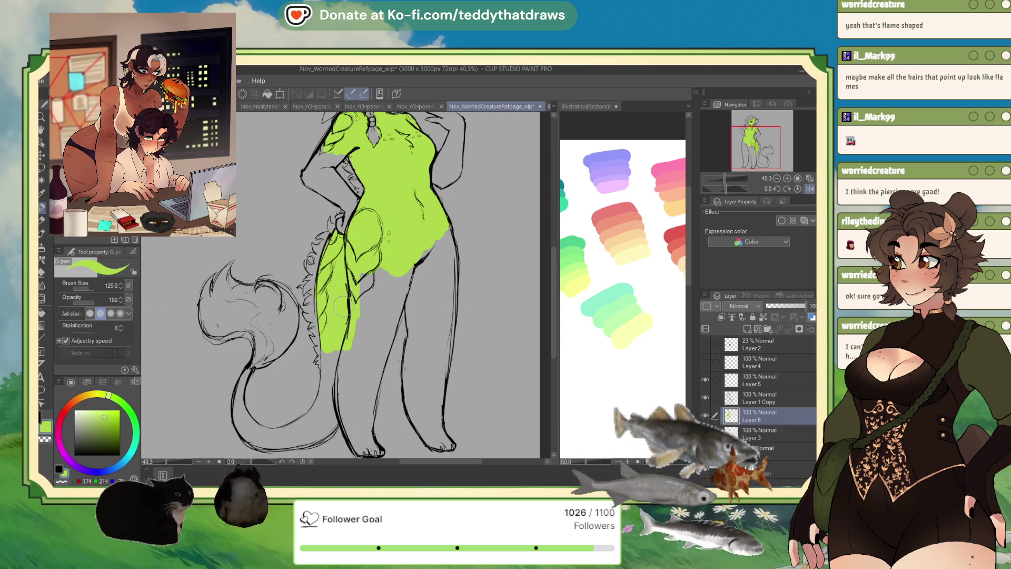
{"action": "left_click_drag", "start_coordinate": [329, 344], "coordinate": [337, 445]}
{"action": "scroll", "coordinate": [421, 216], "scroll_direction": "up", "scroll_amount": 3}
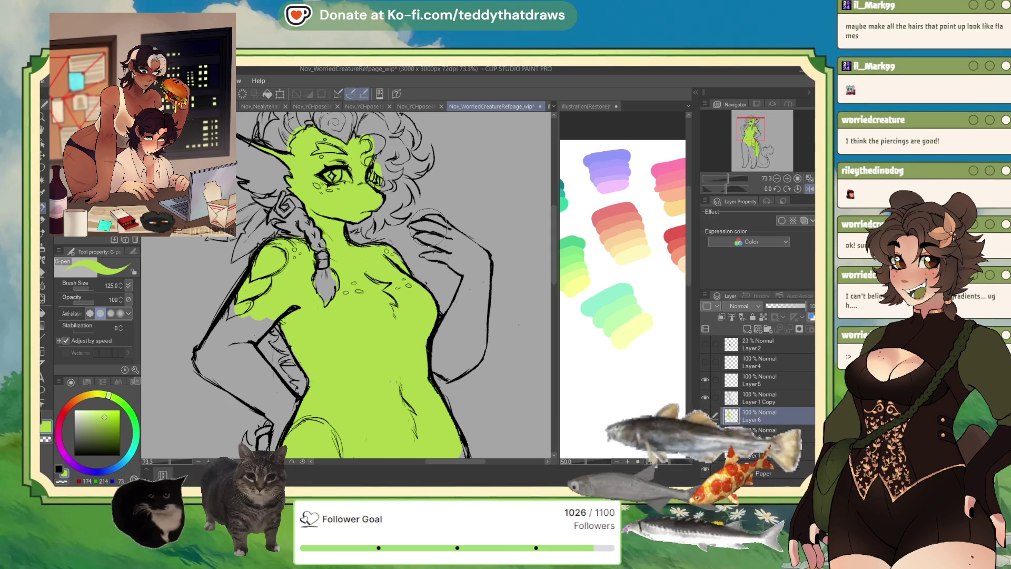
{"action": "scroll", "coordinate": [430, 212], "scroll_direction": "down", "scroll_amount": 2}
{"action": "scroll", "coordinate": [365, 298], "scroll_direction": "up", "scroll_amount": 3}
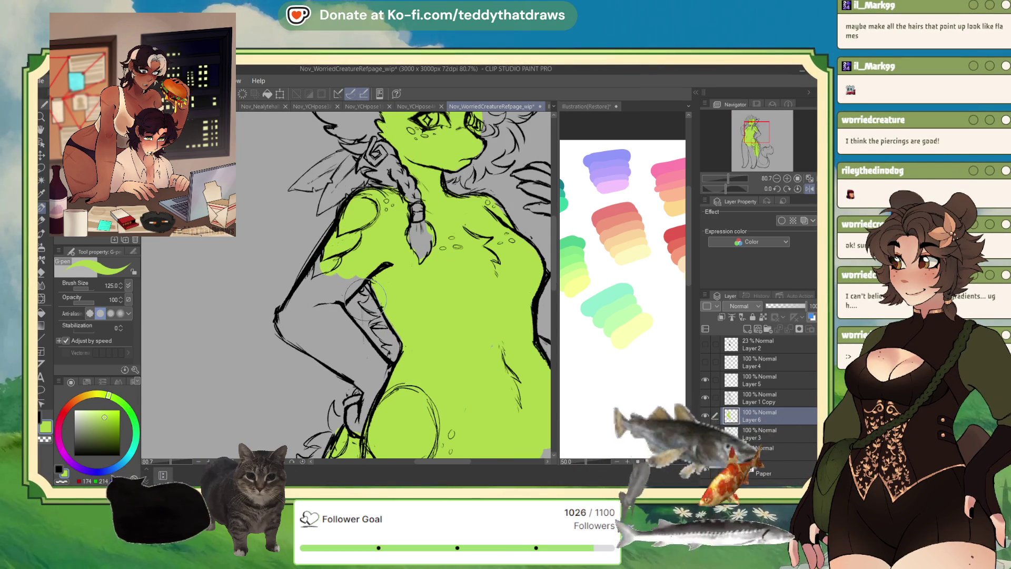
- Fill the lower arm and the raised hand's fingers with lime green
{"action": "left_click_drag", "start_coordinate": [287, 316], "coordinate": [345, 279]}
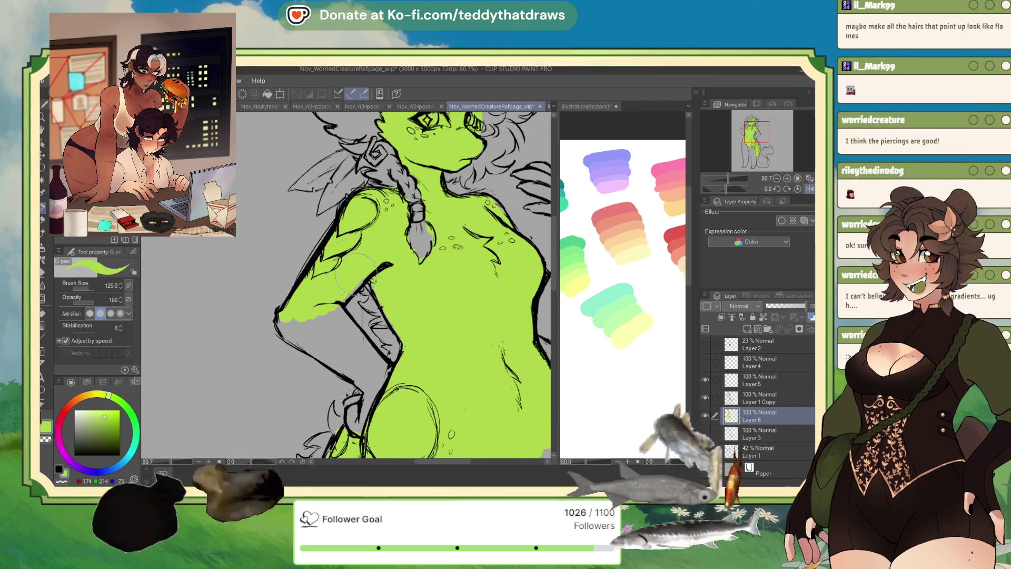
{"action": "mouse_move", "coordinate": [284, 317]}
{"action": "left_mouse_down"}
{"action": "mouse_move", "coordinate": [303, 344]}
{"action": "mouse_move", "coordinate": [326, 347]}
{"action": "mouse_move", "coordinate": [342, 321]}
{"action": "mouse_move", "coordinate": [368, 356]}
{"action": "mouse_move", "coordinate": [341, 364]}
{"action": "mouse_move", "coordinate": [368, 392]}
{"action": "mouse_move", "coordinate": [355, 397]}
{"action": "left_mouse_up"}
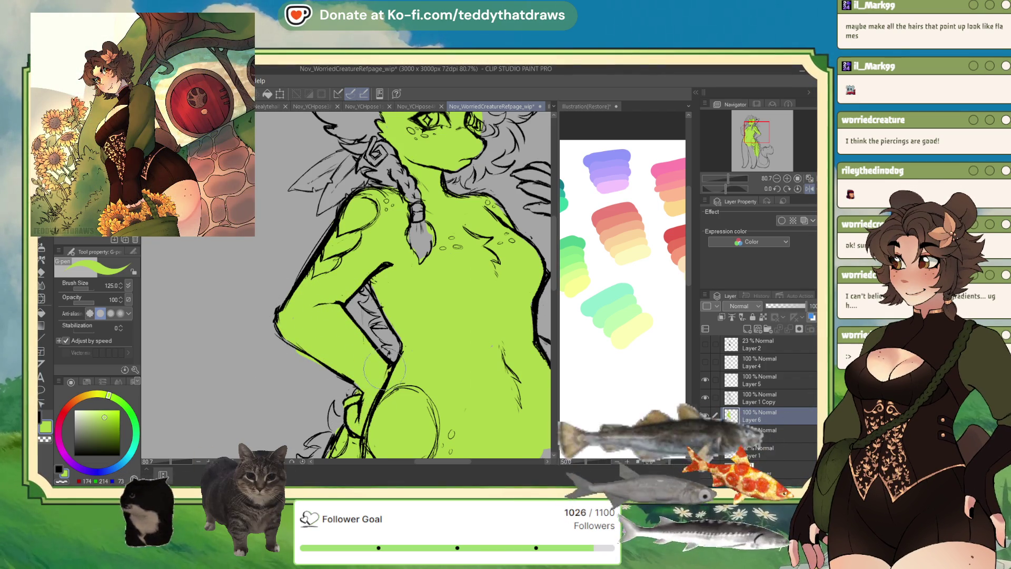
{"action": "scroll", "coordinate": [359, 348], "scroll_direction": "down", "scroll_amount": 5}
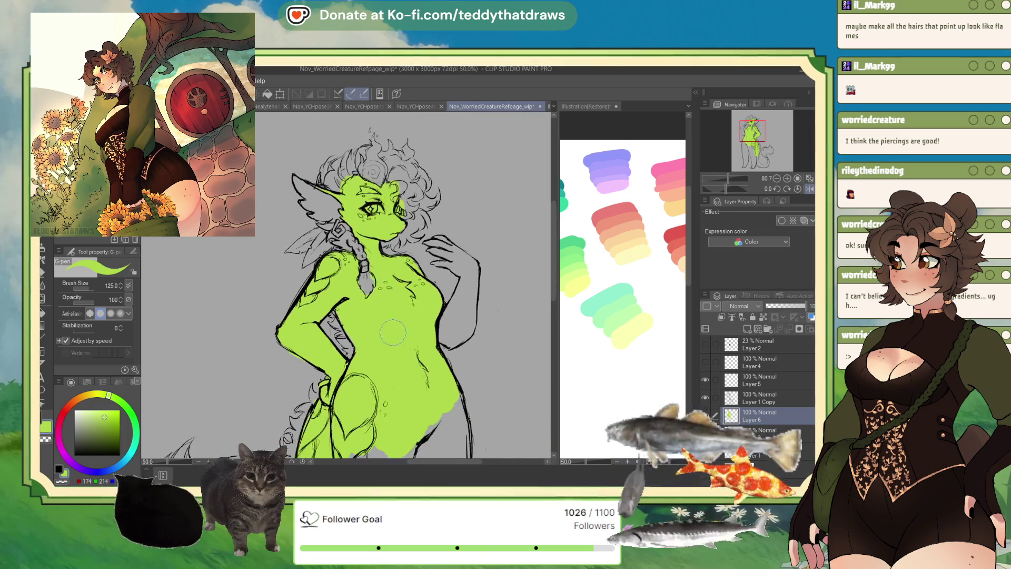
{"action": "key", "text": "h"}
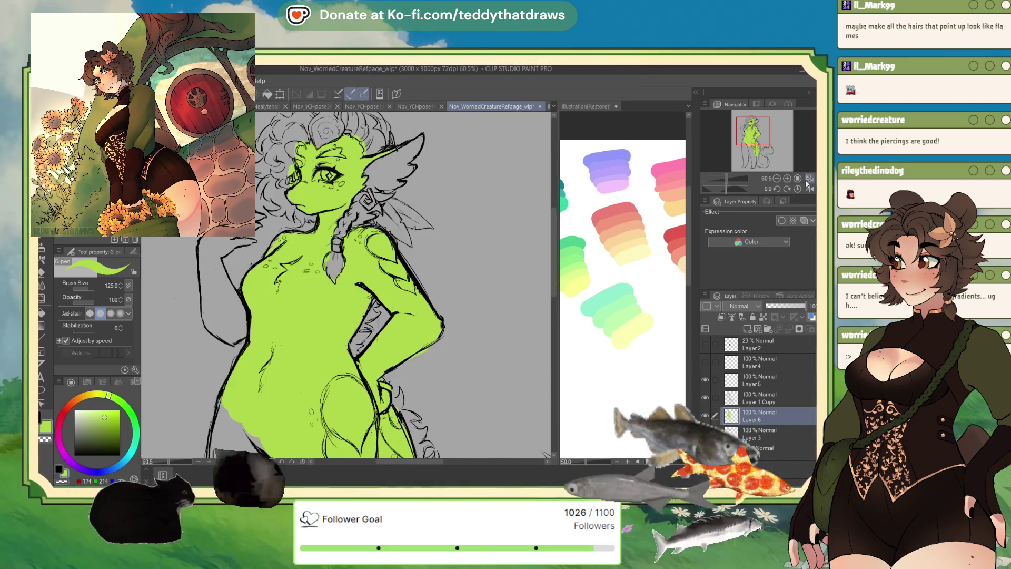
{"action": "mouse_move", "coordinate": [253, 264]}
{"action": "left_mouse_down"}
{"action": "mouse_move", "coordinate": [323, 243]}
{"action": "mouse_move", "coordinate": [337, 308]}
{"action": "mouse_move", "coordinate": [366, 312]}
{"action": "left_mouse_up"}
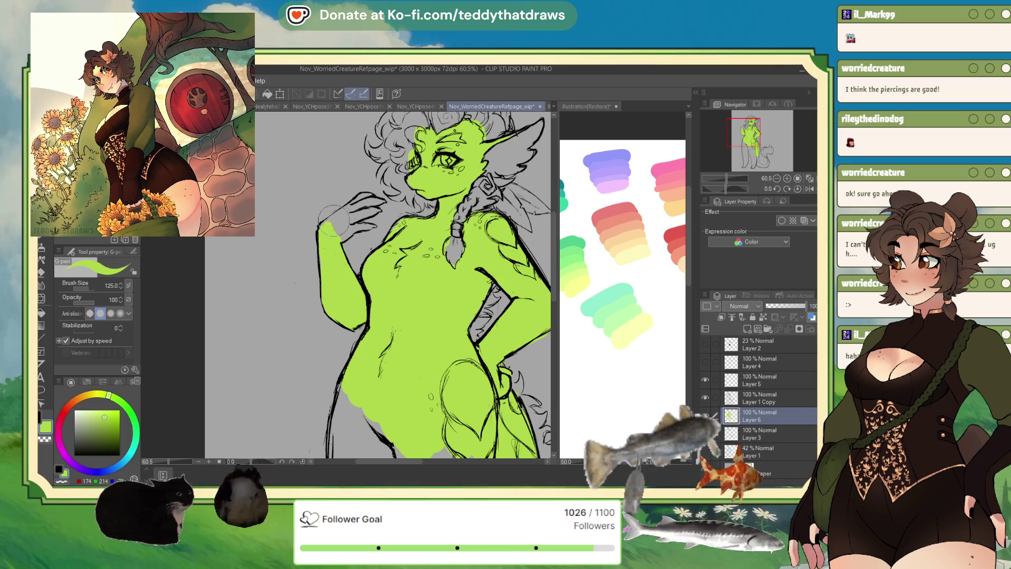
{"action": "mouse_move", "coordinate": [361, 226]}
{"action": "left_mouse_down"}
{"action": "mouse_move", "coordinate": [372, 230]}
{"action": "mouse_move", "coordinate": [358, 203]}
{"action": "mouse_move", "coordinate": [324, 227]}
{"action": "mouse_move", "coordinate": [369, 192]}
{"action": "mouse_move", "coordinate": [371, 211]}
{"action": "left_mouse_up"}
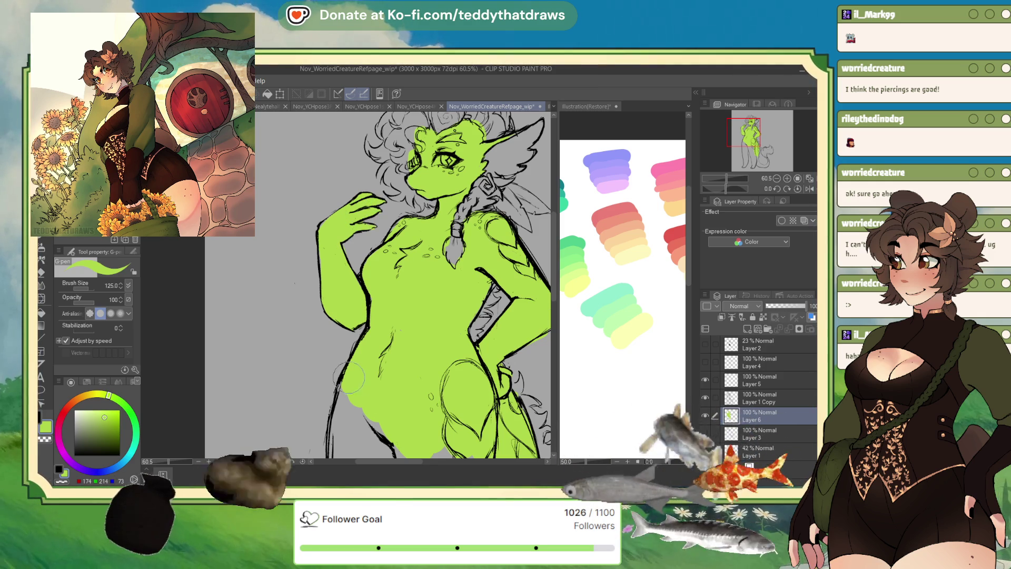
- Extend the green base over the belly, hips, thigh and lower leg
{"action": "mouse_move", "coordinate": [348, 377]}
{"action": "left_mouse_down"}
{"action": "mouse_move", "coordinate": [345, 437]}
{"action": "mouse_move", "coordinate": [387, 442]}
{"action": "left_mouse_up"}
{"action": "key", "text": "ctrl+minus"}
{"action": "key", "text": "ctrl+minus"}
{"action": "key", "text": "ctrl+minus"}
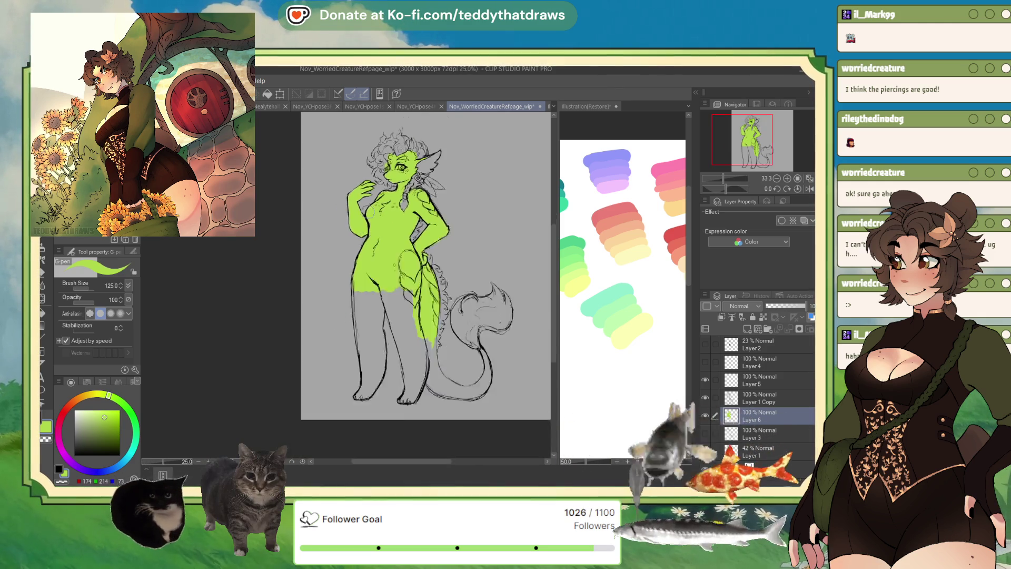
{"action": "scroll", "coordinate": [369, 254], "scroll_direction": "up", "scroll_amount": 2}
{"action": "mouse_move", "coordinate": [351, 332]}
{"action": "left_mouse_down"}
{"action": "mouse_move", "coordinate": [360, 358]}
{"action": "mouse_move", "coordinate": [375, 348]}
{"action": "mouse_move", "coordinate": [384, 370]}
{"action": "left_mouse_up"}
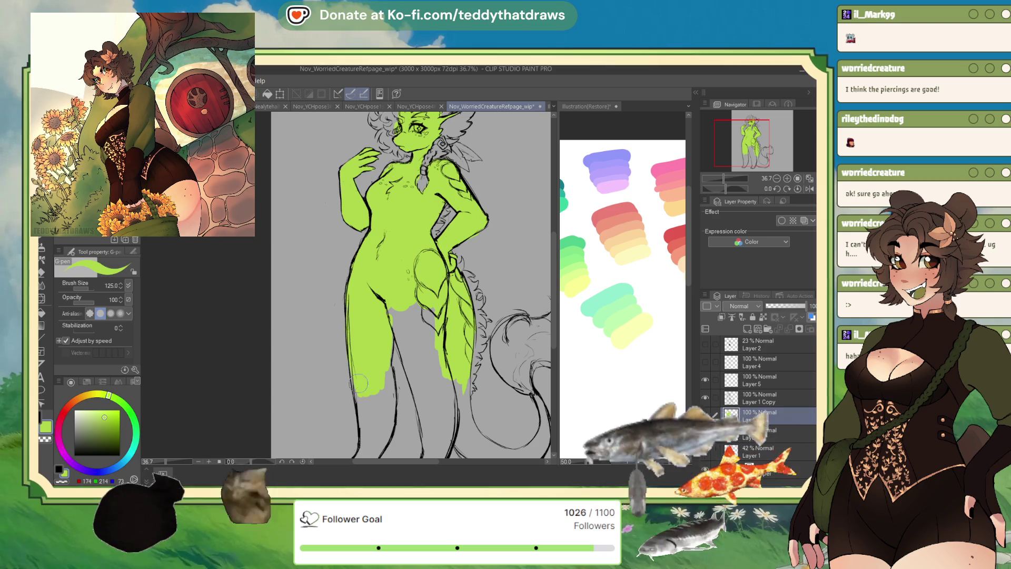
{"action": "scroll", "coordinate": [432, 325], "scroll_direction": "down", "scroll_amount": 3}
{"action": "scroll", "coordinate": [432, 325], "scroll_direction": "up", "scroll_amount": 2}
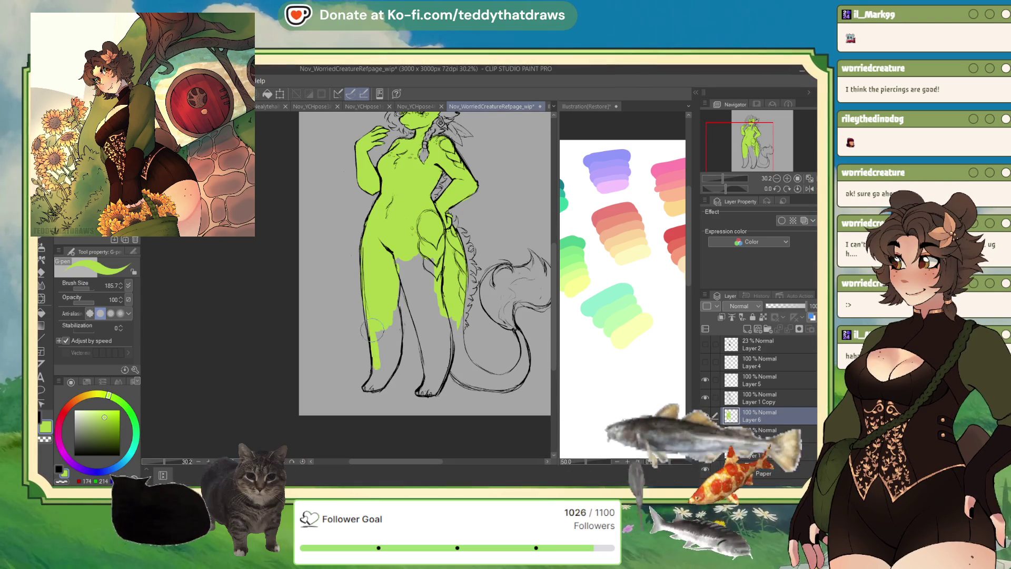
{"action": "mouse_move", "coordinate": [372, 330]}
{"action": "left_mouse_down"}
{"action": "mouse_move", "coordinate": [398, 341]}
{"action": "mouse_move", "coordinate": [362, 388]}
{"action": "left_mouse_up"}
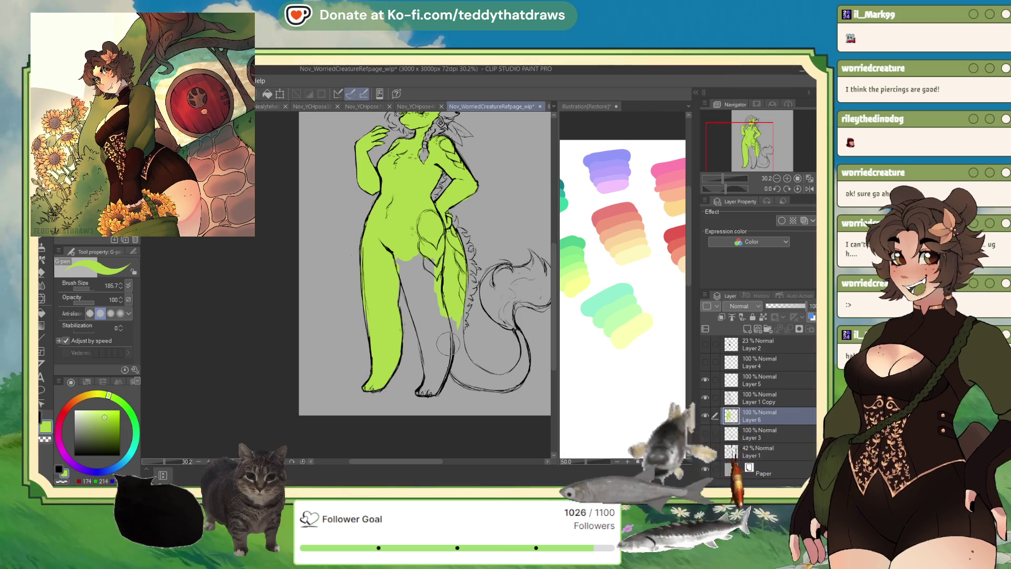
- In the mirrored view, fill the other lower leg, foot, and thigh down into the tail
{"action": "left_click", "coordinate": [809, 188]}
{"action": "left_click_drag", "start_coordinate": [741, 149], "coordinate": [757, 148]}
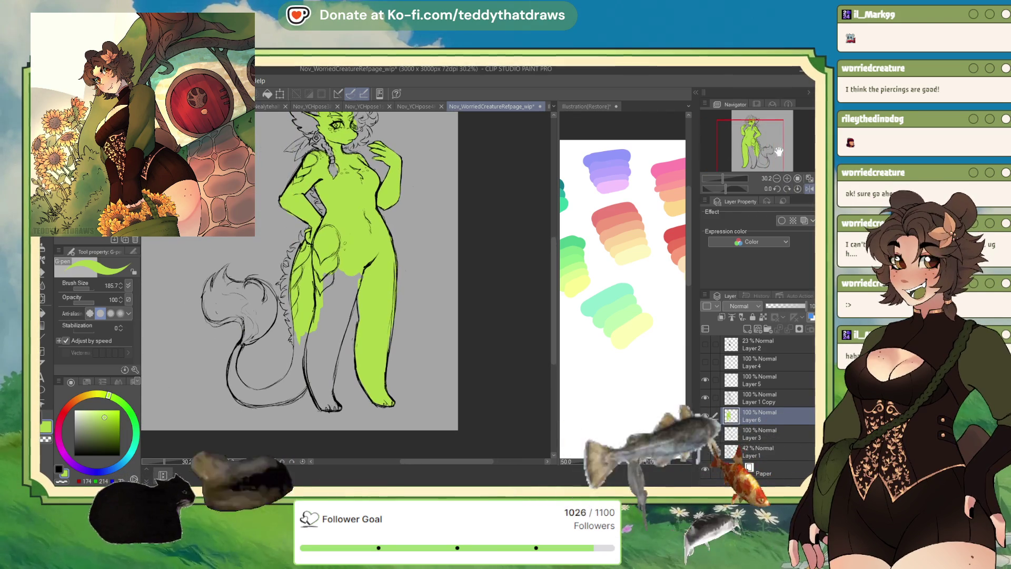
{"action": "mouse_move", "coordinate": [316, 318]}
{"action": "left_mouse_down"}
{"action": "mouse_move", "coordinate": [312, 363]}
{"action": "mouse_move", "coordinate": [329, 294]}
{"action": "mouse_move", "coordinate": [347, 285]}
{"action": "mouse_move", "coordinate": [342, 315]}
{"action": "left_mouse_up"}
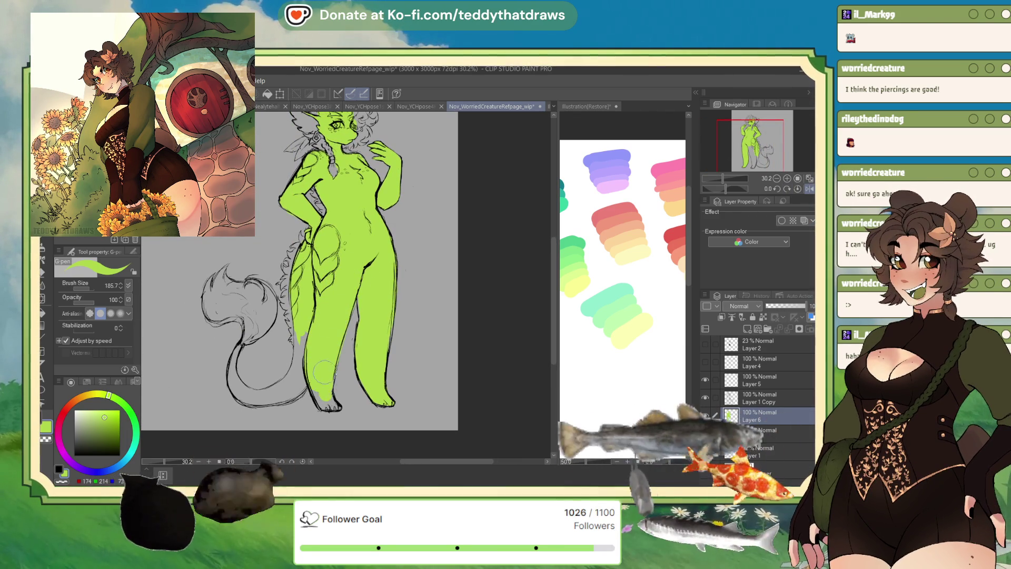
{"action": "left_click_drag", "start_coordinate": [319, 395], "coordinate": [329, 389]}
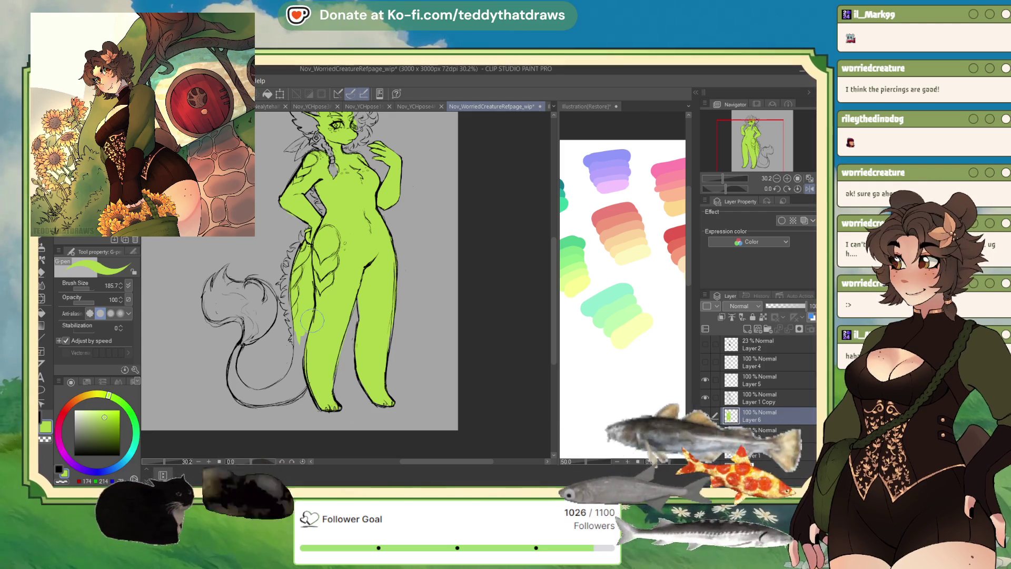
{"action": "mouse_move", "coordinate": [297, 320]}
{"action": "left_mouse_down"}
{"action": "mouse_move", "coordinate": [294, 363]}
{"action": "mouse_move", "coordinate": [273, 392]}
{"action": "mouse_move", "coordinate": [247, 393]}
{"action": "mouse_move", "coordinate": [281, 382]}
{"action": "mouse_move", "coordinate": [251, 401]}
{"action": "left_mouse_up"}
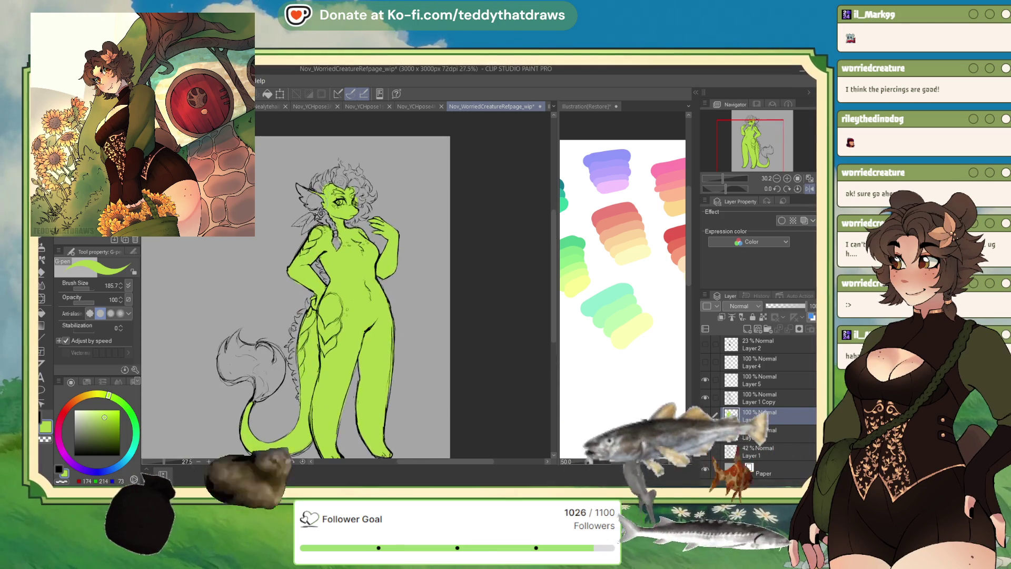
{"action": "scroll", "coordinate": [316, 365], "scroll_direction": "up", "scroll_amount": 2}
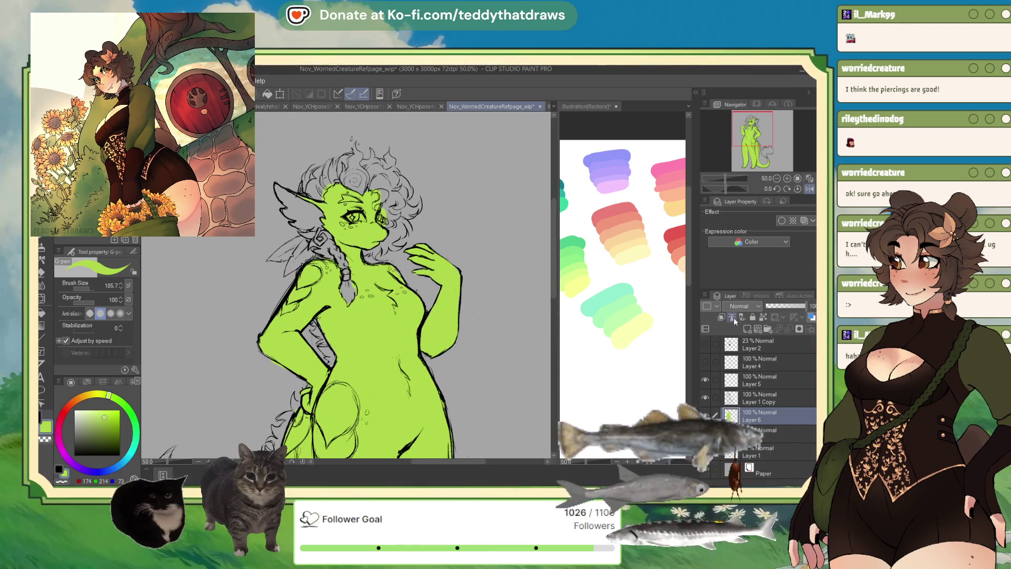
- Add a new Multiply-blended layer (Layer 7) for shading
{"action": "left_click", "coordinate": [722, 317]}
{"action": "left_click", "coordinate": [739, 307]}
{"action": "left_click", "coordinate": [740, 329]}
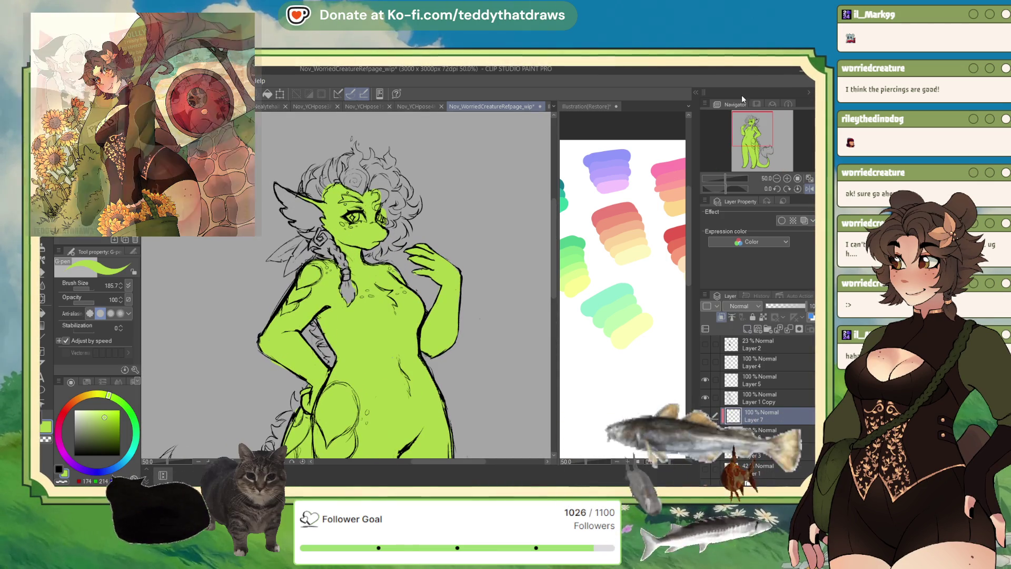
{"action": "key", "text": "h"}
{"action": "left_click_drag", "start_coordinate": [767, 131], "coordinate": [763, 129]}
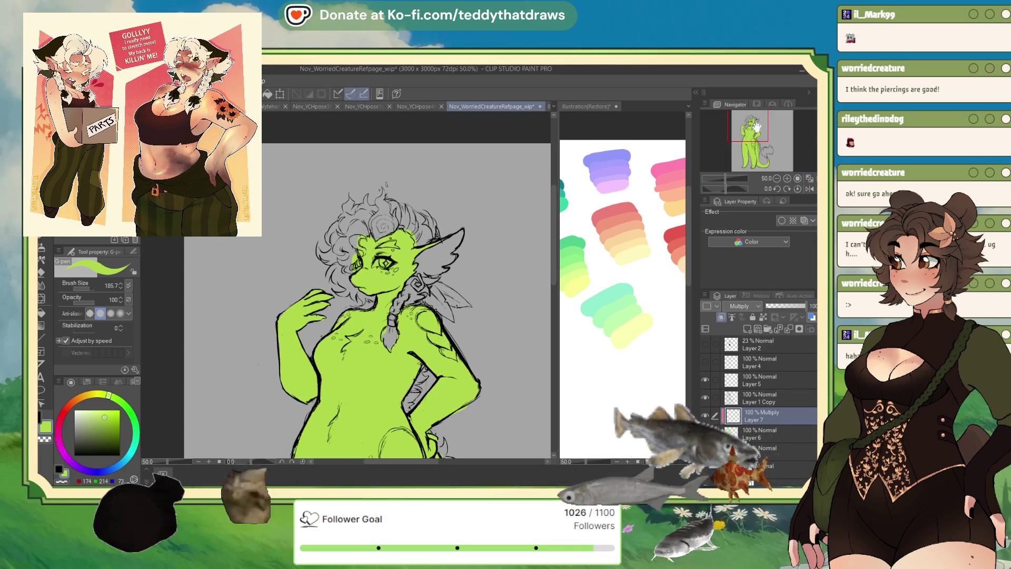
- Zoom in on the head and ready the Soft airbrush on Multiply Layer 7
{"action": "left_click", "coordinate": [72, 227]}
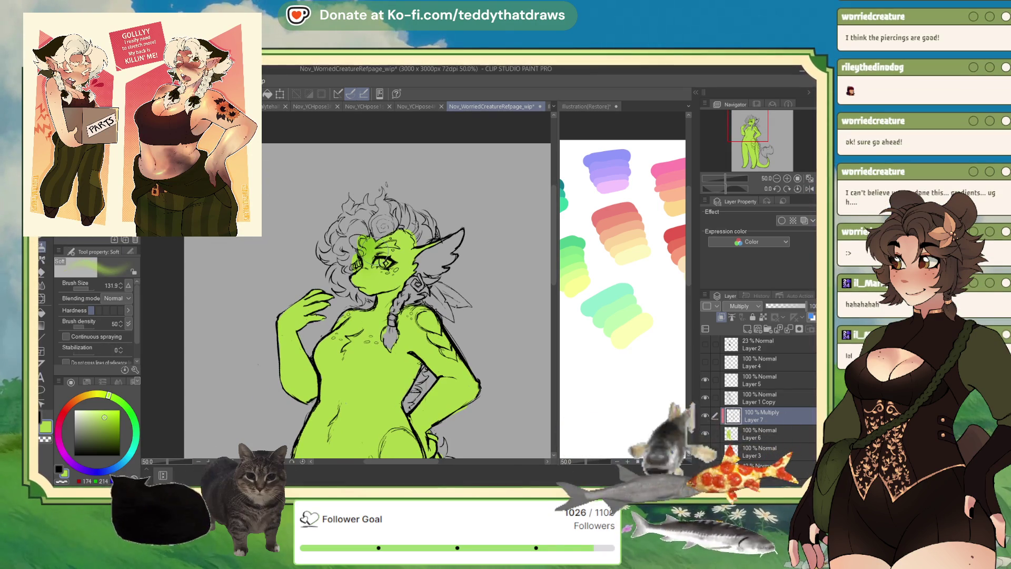
{"action": "left_click", "coordinate": [810, 189]}
{"action": "left_click_drag", "start_coordinate": [726, 178], "coordinate": [729, 178]}
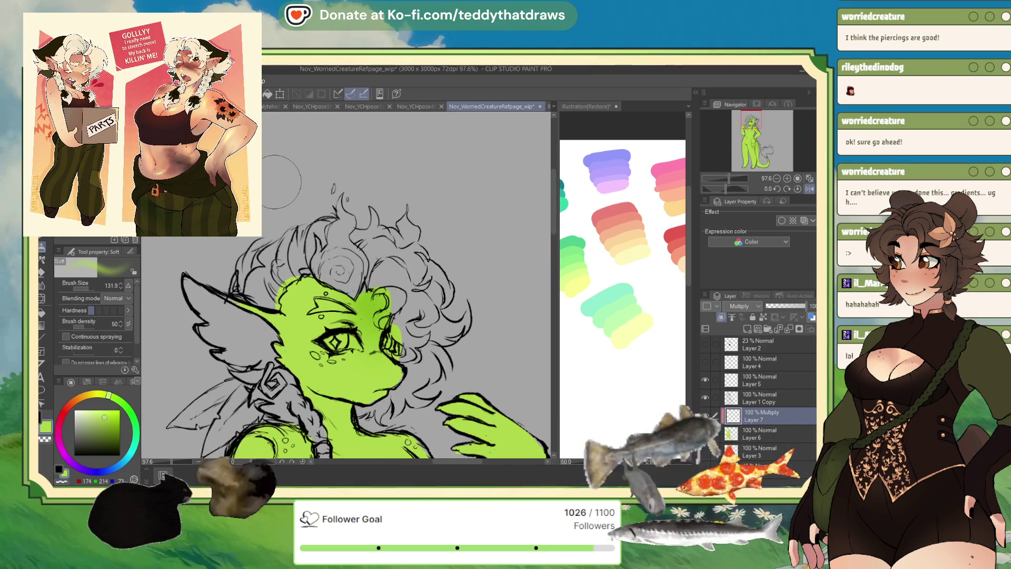
{"action": "left_click", "coordinate": [84, 288]}
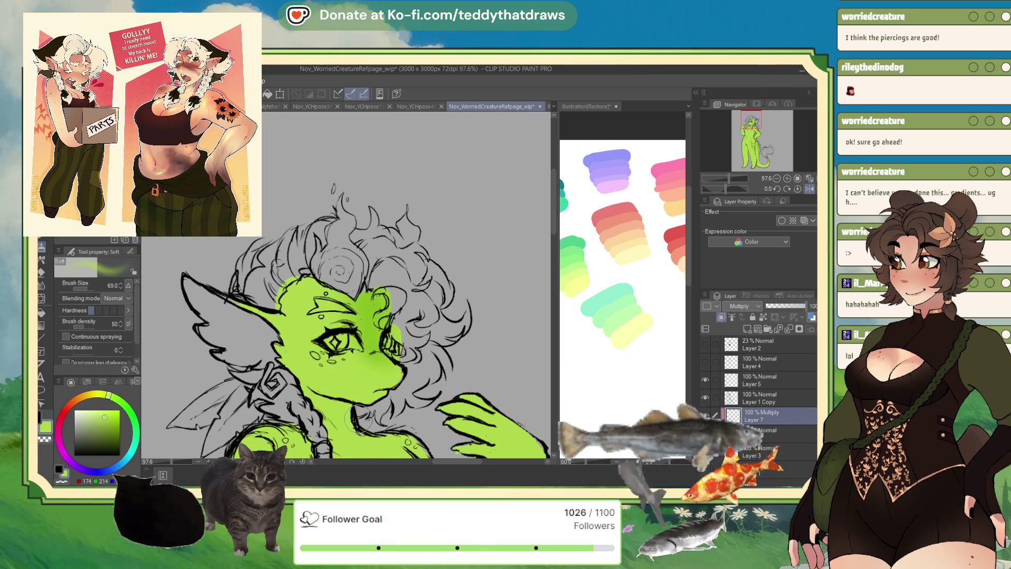
{"action": "left_click", "coordinate": [759, 432]}
{"action": "key", "text": "p"}
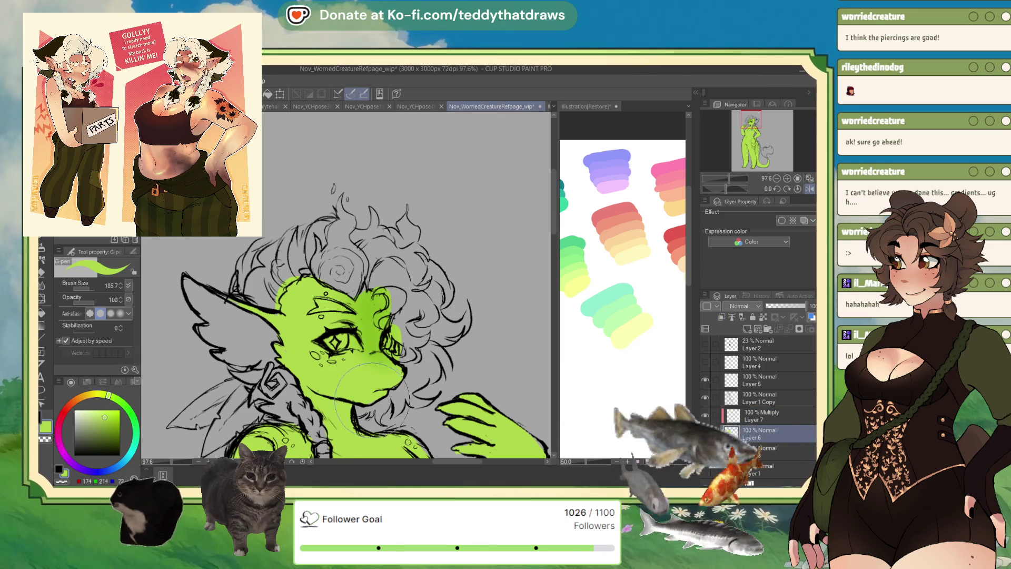
{"action": "left_click", "coordinate": [760, 416]}
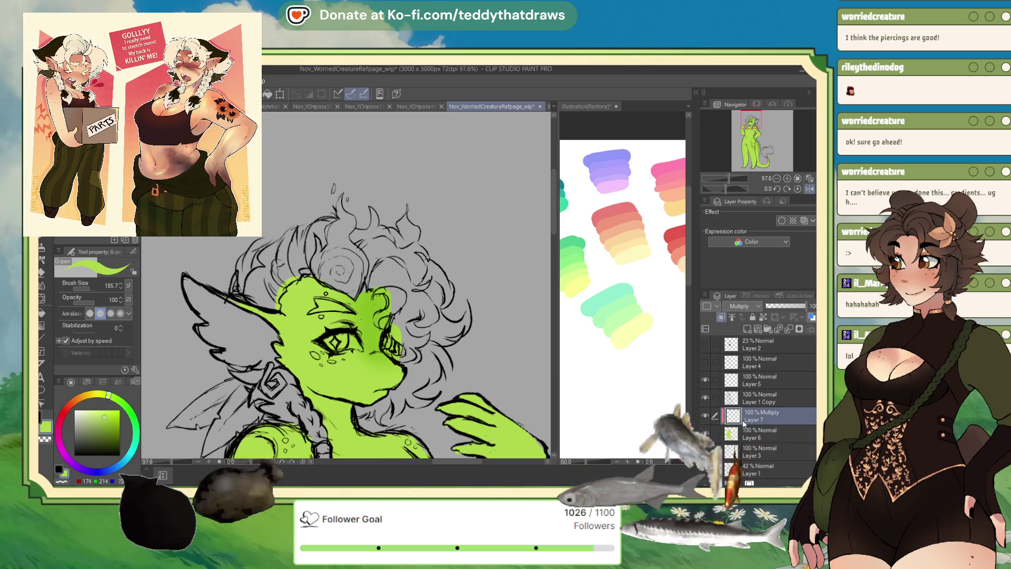
{"action": "key", "text": "b"}
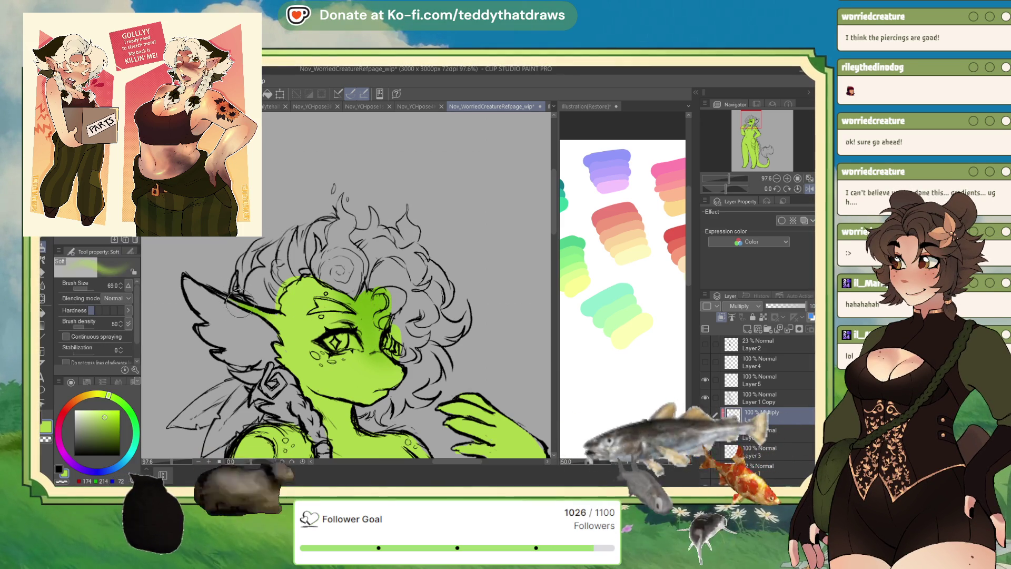
{"action": "scroll", "coordinate": [259, 351], "scroll_direction": "down", "scroll_amount": 5}
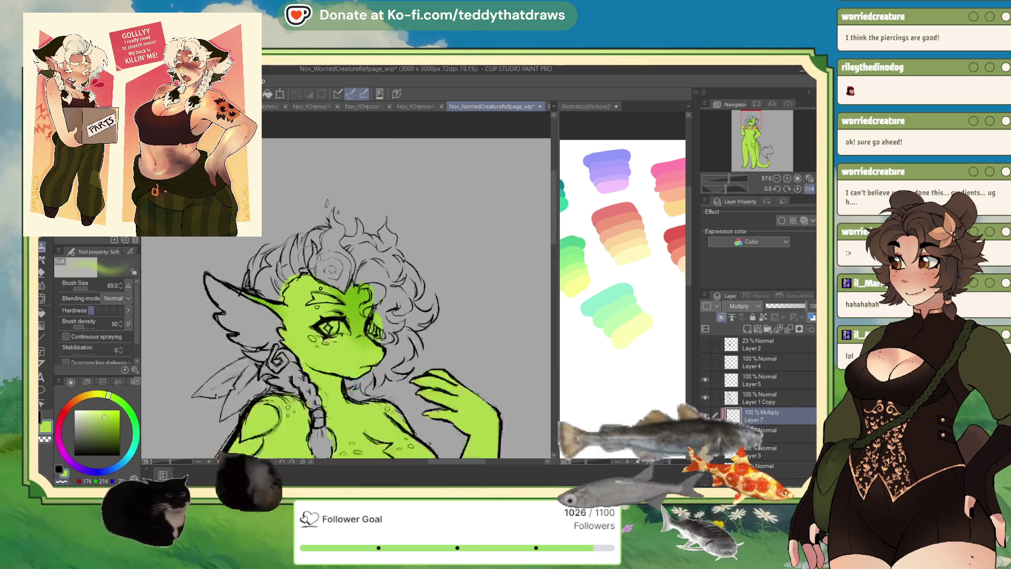
{"action": "scroll", "coordinate": [355, 308], "scroll_direction": "up", "scroll_amount": 1}
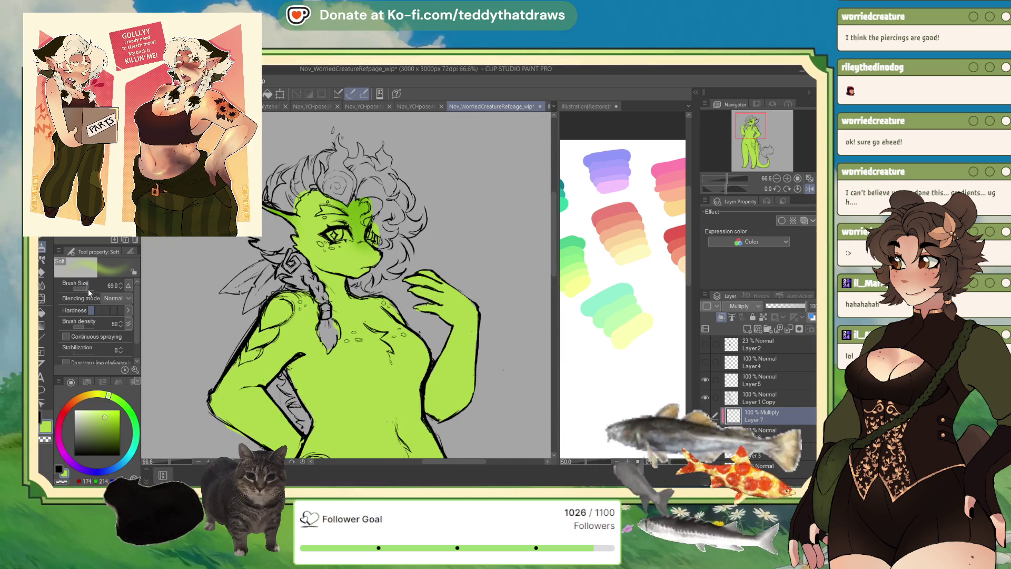
- Airbrush darker green shading across the chest, raised arm, tail and legs
{"action": "mouse_move", "coordinate": [372, 340]}
{"action": "left_mouse_down"}
{"action": "mouse_move", "coordinate": [358, 342]}
{"action": "mouse_move", "coordinate": [400, 331]}
{"action": "mouse_move", "coordinate": [287, 308]}
{"action": "mouse_move", "coordinate": [269, 316]}
{"action": "mouse_move", "coordinate": [253, 358]}
{"action": "mouse_move", "coordinate": [240, 363]}
{"action": "left_mouse_up"}
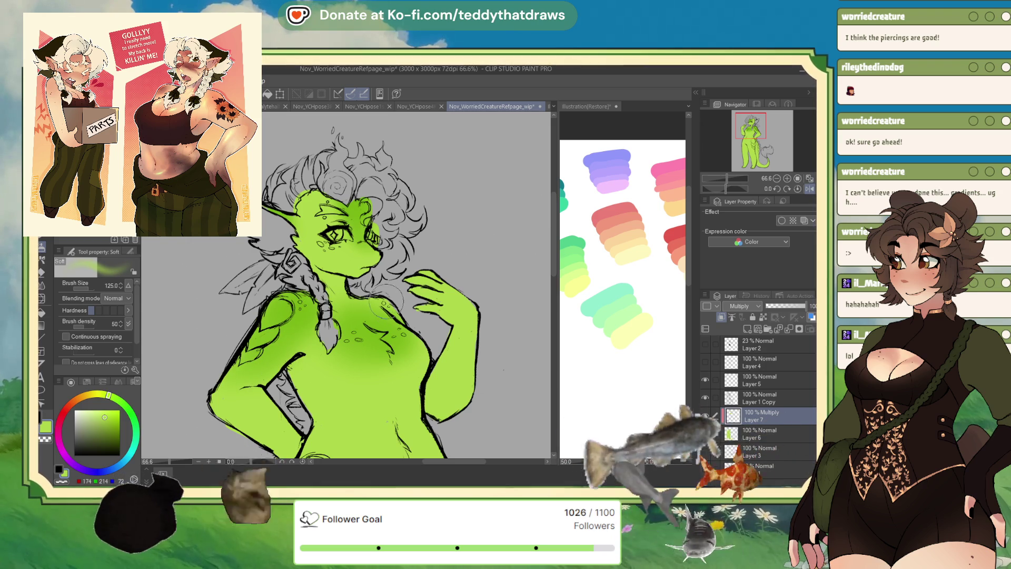
{"action": "mouse_move", "coordinate": [408, 289]}
{"action": "left_mouse_down"}
{"action": "mouse_move", "coordinate": [466, 323]}
{"action": "mouse_move", "coordinate": [458, 353]}
{"action": "mouse_move", "coordinate": [467, 377]}
{"action": "left_mouse_up"}
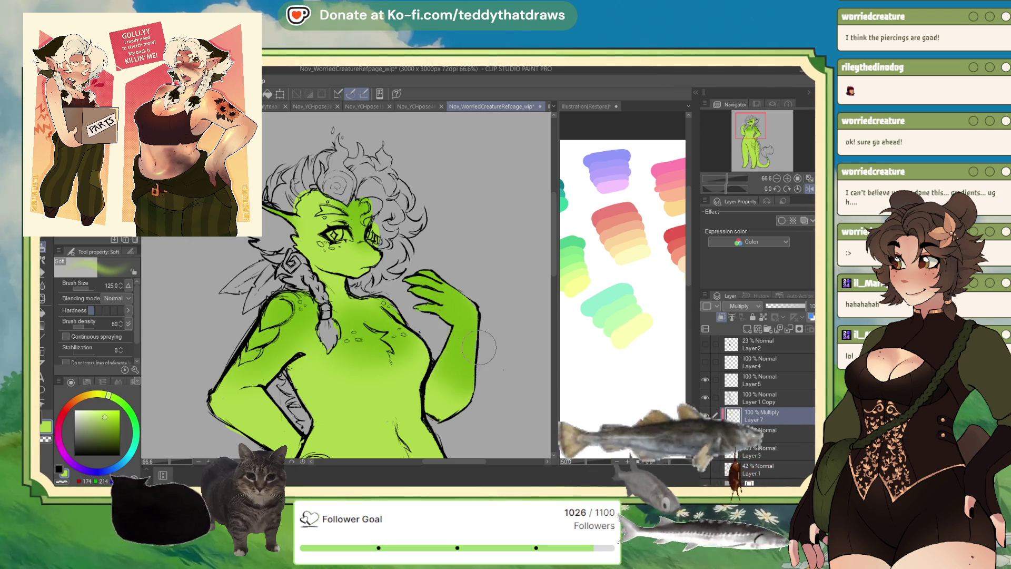
{"action": "scroll", "coordinate": [442, 337], "scroll_direction": "down", "scroll_amount": 3}
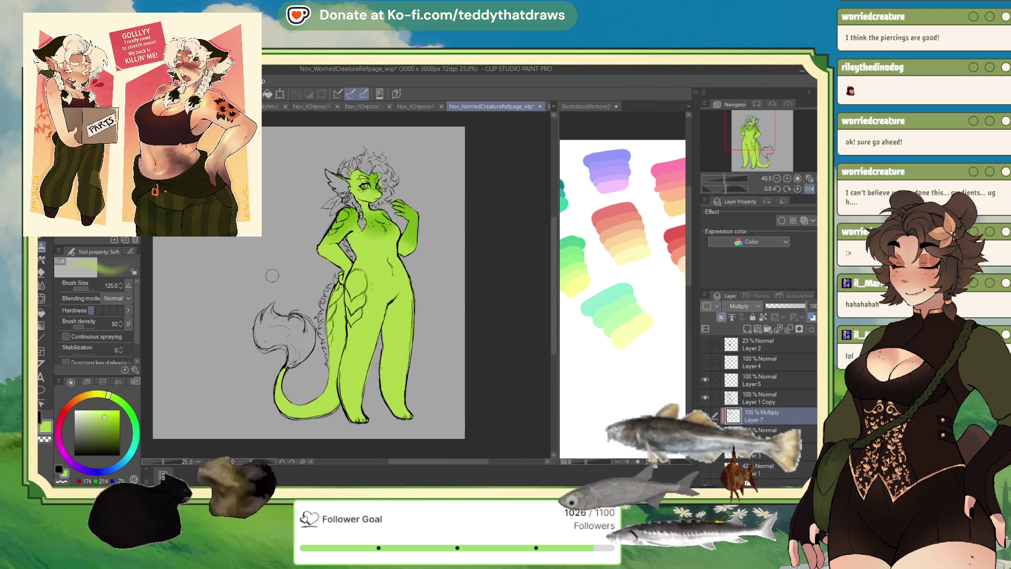
{"action": "mouse_move", "coordinate": [274, 368]}
{"action": "left_mouse_down"}
{"action": "mouse_move", "coordinate": [282, 417]}
{"action": "mouse_move", "coordinate": [268, 395]}
{"action": "left_mouse_up"}
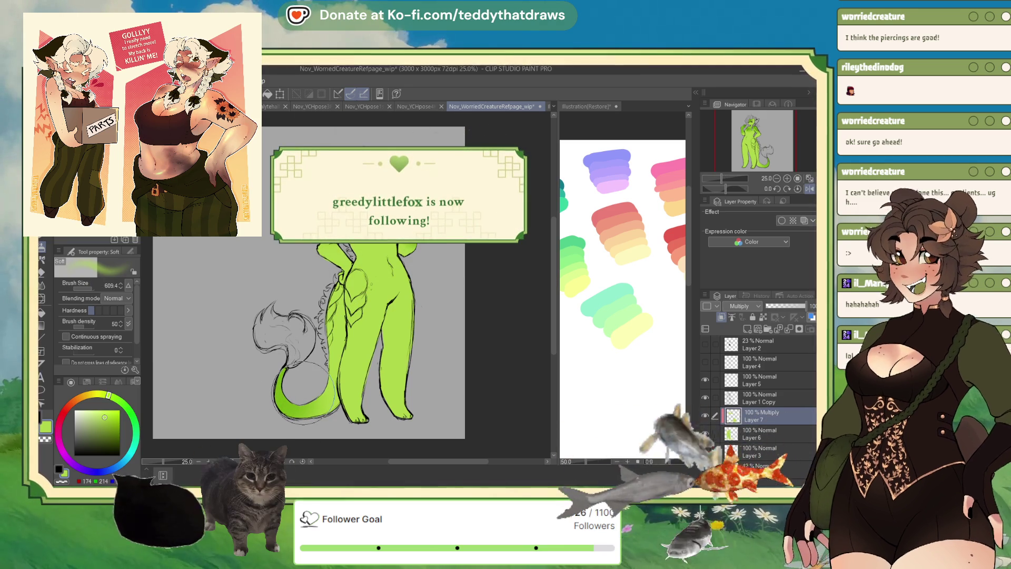
{"action": "mouse_move", "coordinate": [405, 416]}
{"action": "left_mouse_down"}
{"action": "mouse_move", "coordinate": [387, 392]}
{"action": "mouse_move", "coordinate": [399, 406]}
{"action": "mouse_move", "coordinate": [390, 368]}
{"action": "left_mouse_up"}
{"action": "left_click_drag", "start_coordinate": [392, 411], "coordinate": [387, 379]}
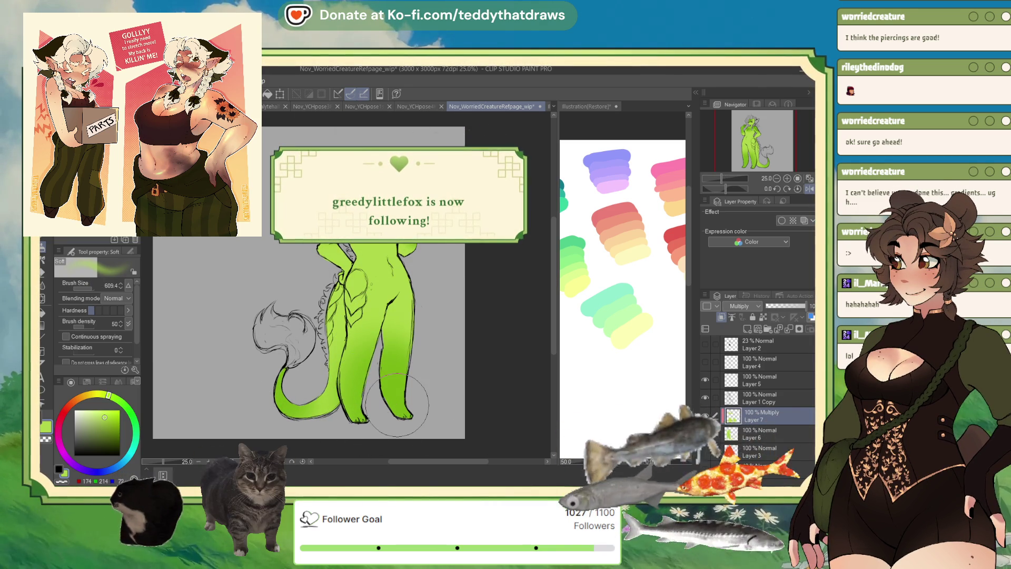
{"action": "scroll", "coordinate": [366, 236], "scroll_direction": "up", "scroll_amount": 5}
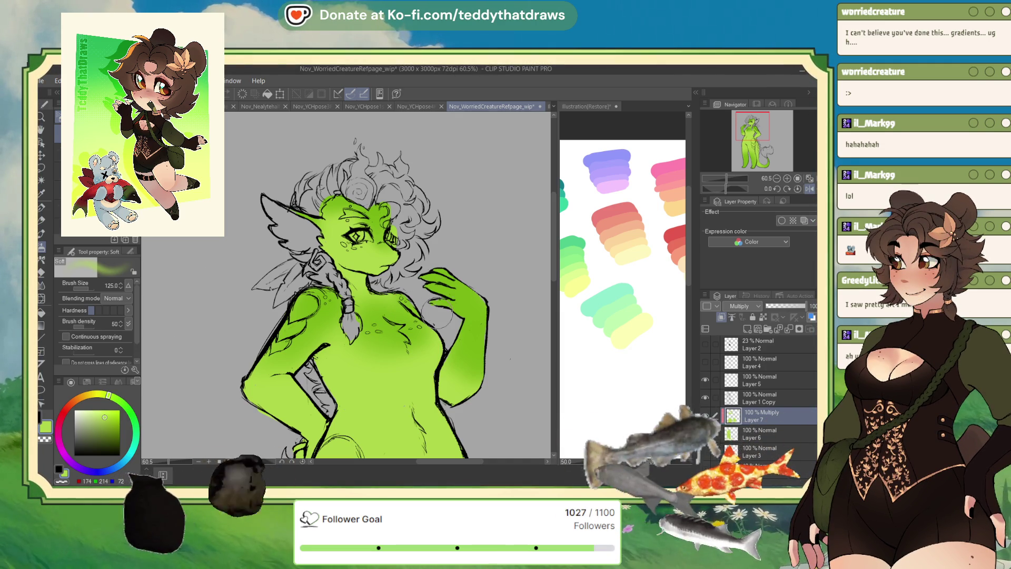
- Briefly try the G-pen on Layer 6, then return to the Soft airbrush to shade face and neck
{"action": "left_click", "coordinate": [745, 431]}
{"action": "left_click", "coordinate": [46, 220]}
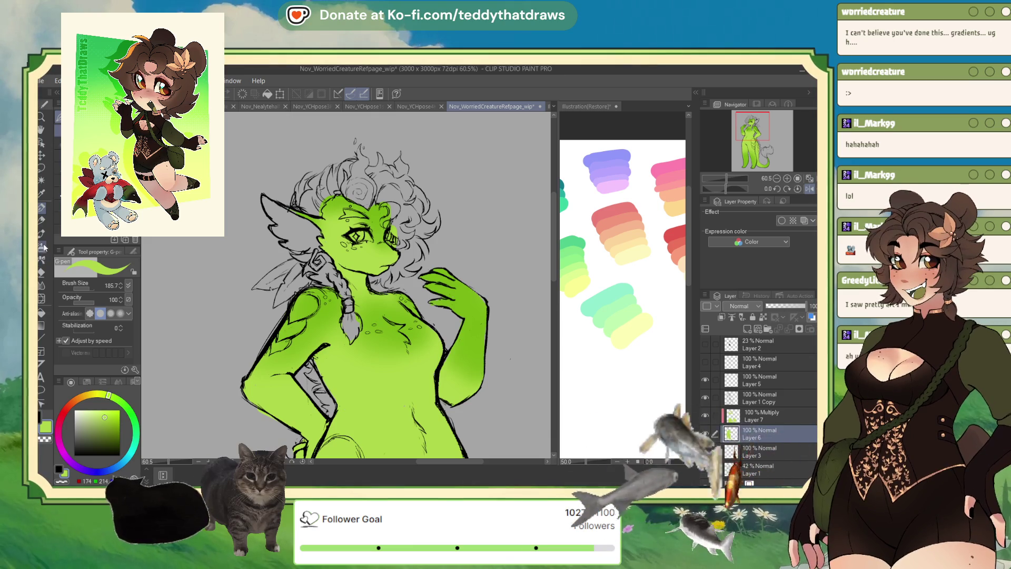
{"action": "left_click", "coordinate": [42, 246]}
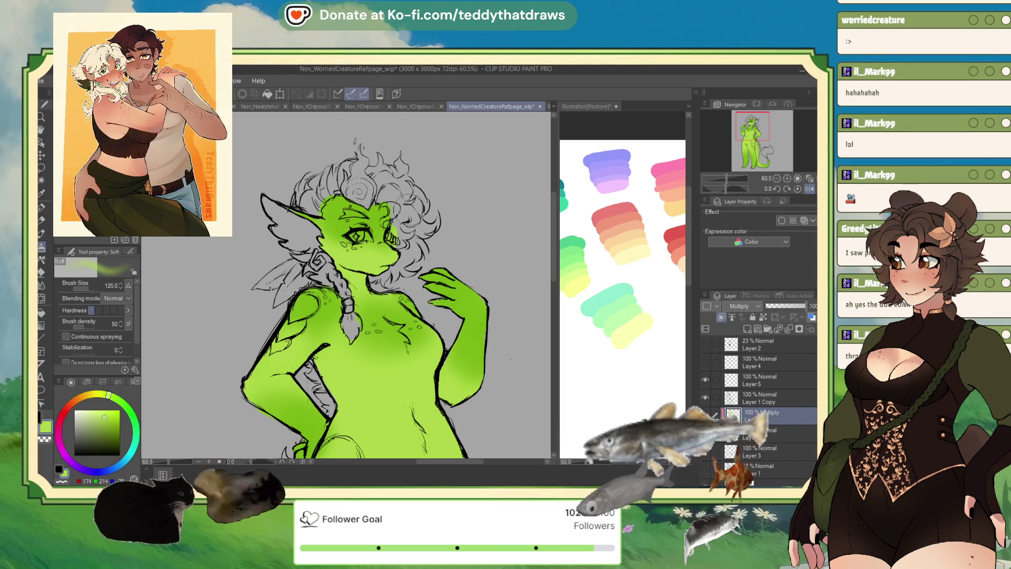
{"action": "scroll", "coordinate": [310, 174], "scroll_direction": "up", "scroll_amount": 2}
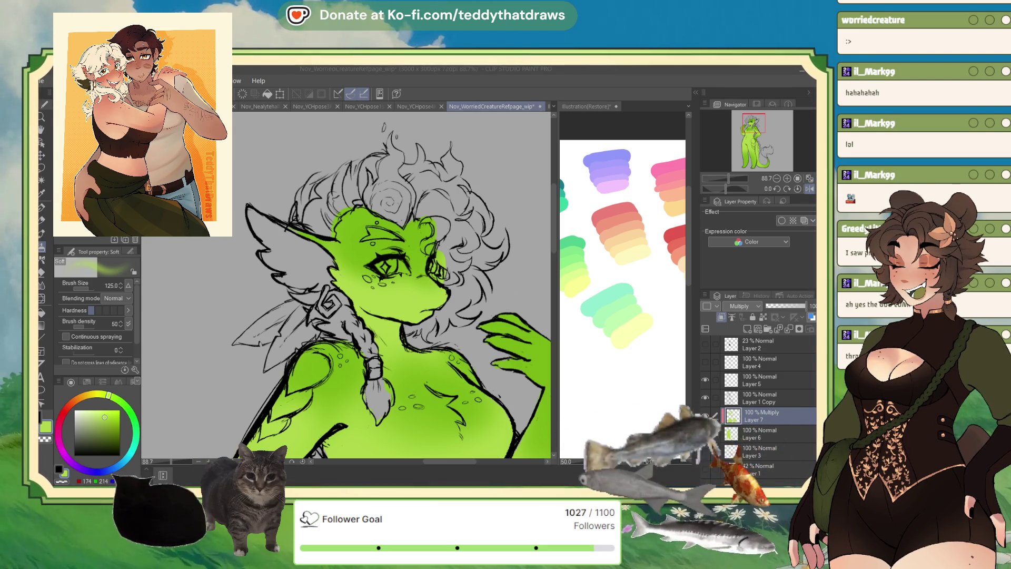
{"action": "left_click", "coordinate": [753, 128]}
{"action": "scroll", "coordinate": [283, 182], "scroll_direction": "down", "scroll_amount": 5}
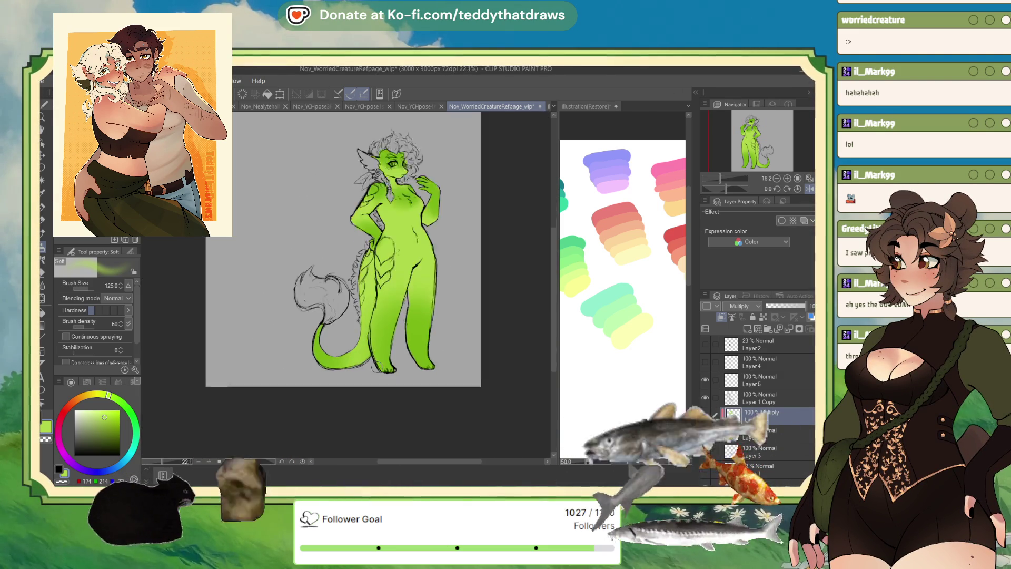
{"action": "scroll", "coordinate": [283, 182], "scroll_direction": "up", "scroll_amount": 3}
{"action": "scroll", "coordinate": [282, 182], "scroll_direction": "down", "scroll_amount": 2}
{"action": "scroll", "coordinate": [348, 284], "scroll_direction": "up", "scroll_amount": 1}
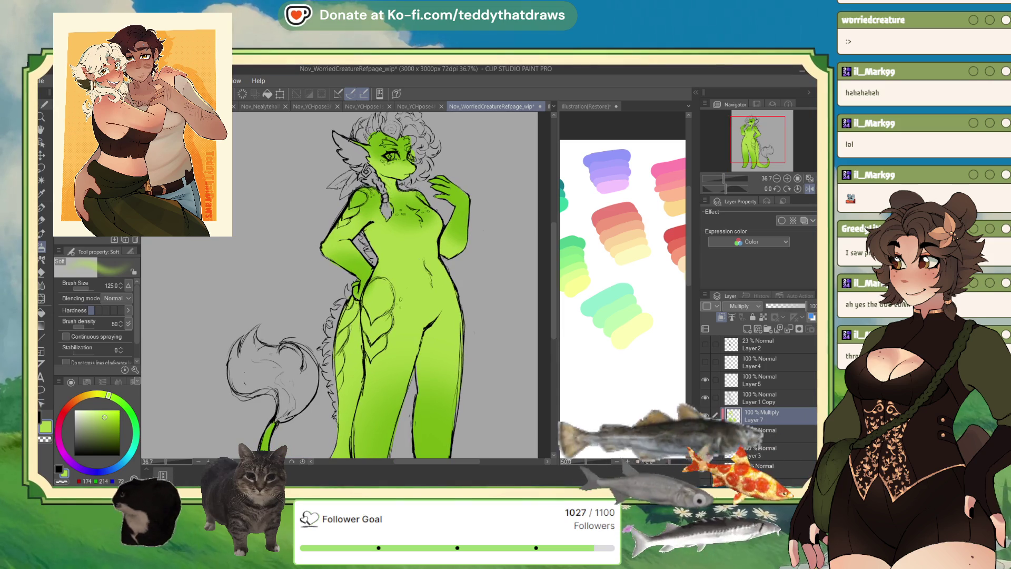
{"action": "key", "text": "alt+Tab"}
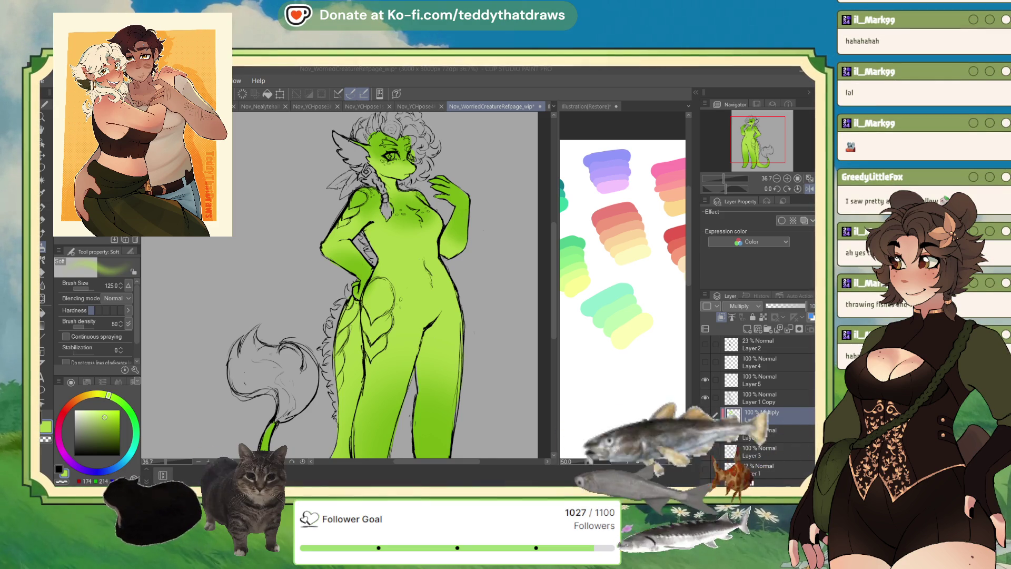
{"action": "left_click_drag", "start_coordinate": [369, 316], "coordinate": [421, 248]}
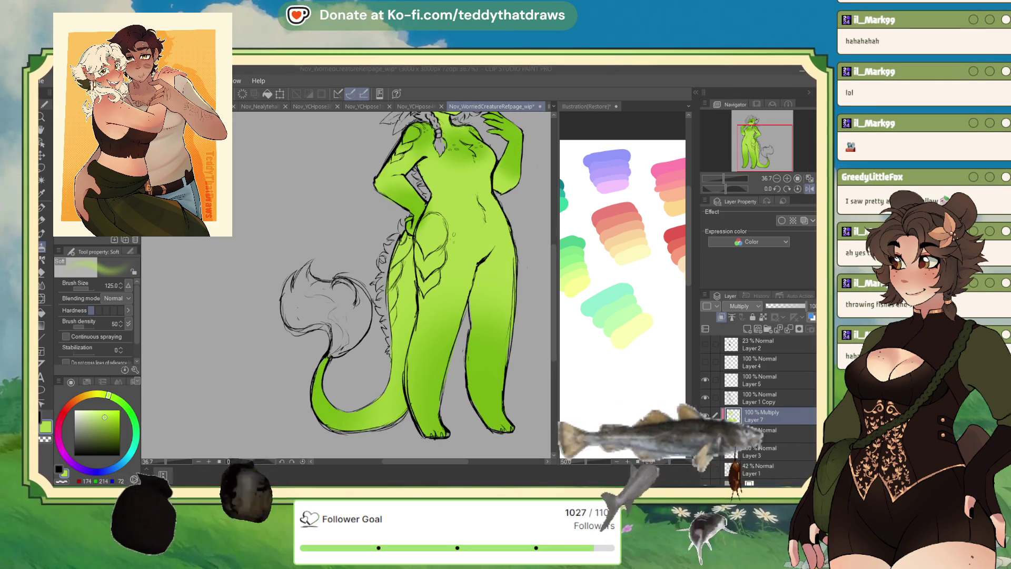
- Clip Layer 8 to the body colour and sample the tail's darker green for the G-pen
{"action": "left_click", "coordinate": [722, 318]}
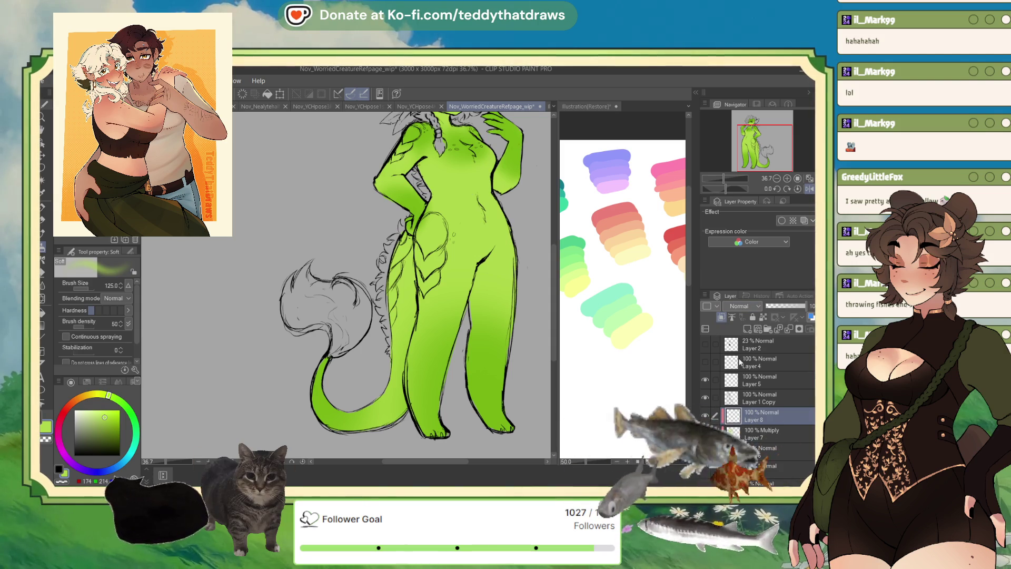
{"action": "left_click", "coordinate": [317, 415], "text": "alt"}
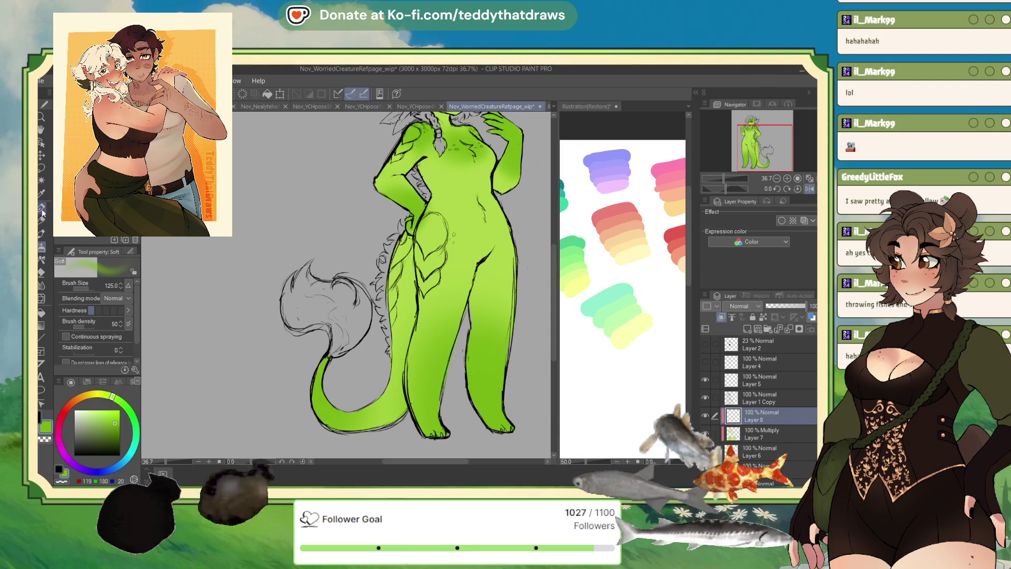
{"action": "left_click", "coordinate": [42, 213]}
- Draw a darker green spiral on the tail at pen size 69 and mirror the view to check it
{"action": "mouse_move", "coordinate": [362, 417]}
{"action": "left_mouse_down"}
{"action": "mouse_move", "coordinate": [385, 406]}
{"action": "mouse_move", "coordinate": [371, 402]}
{"action": "left_mouse_up"}
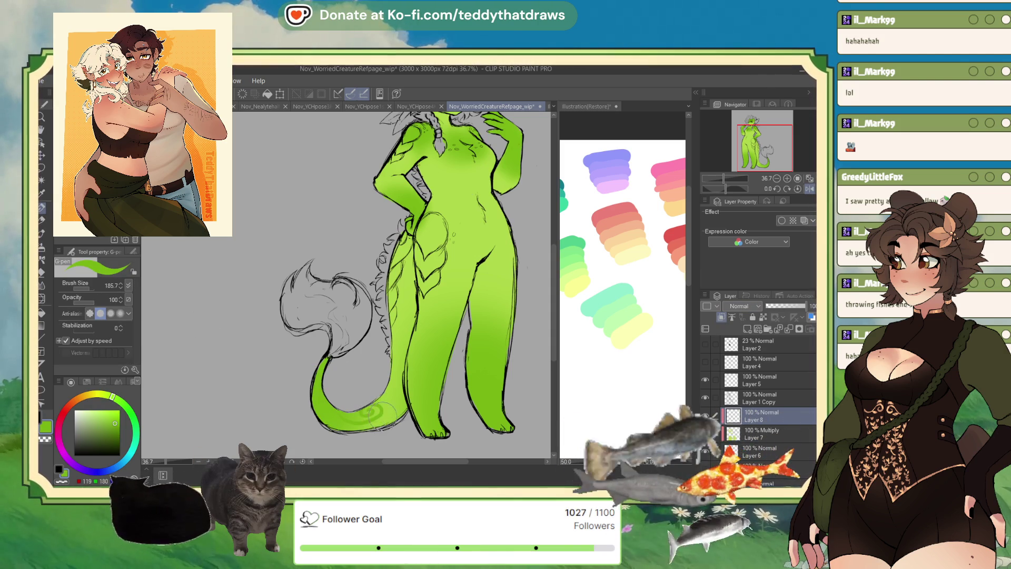
{"action": "key", "text": "ctrl+z"}
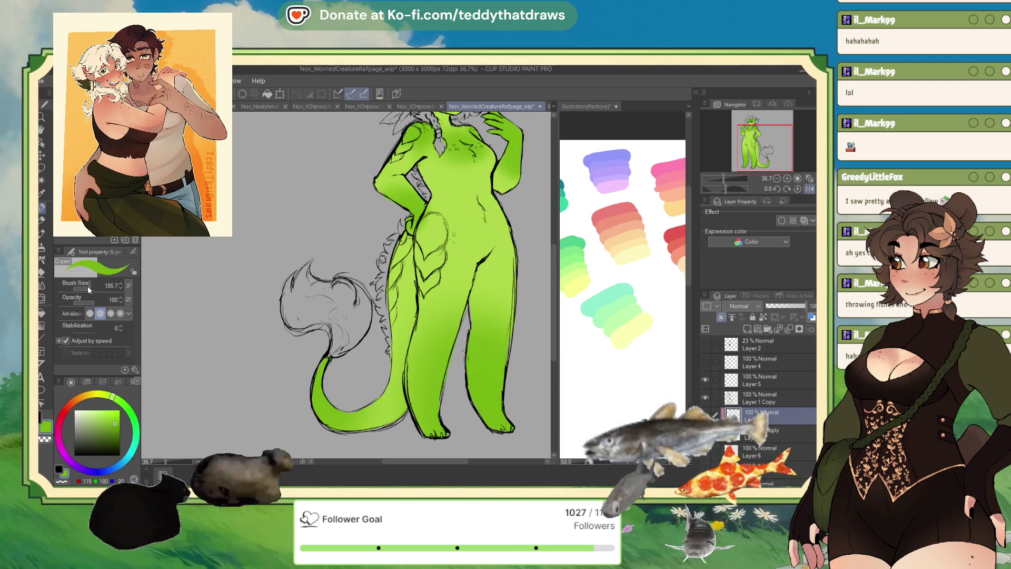
{"action": "left_click", "coordinate": [87, 288]}
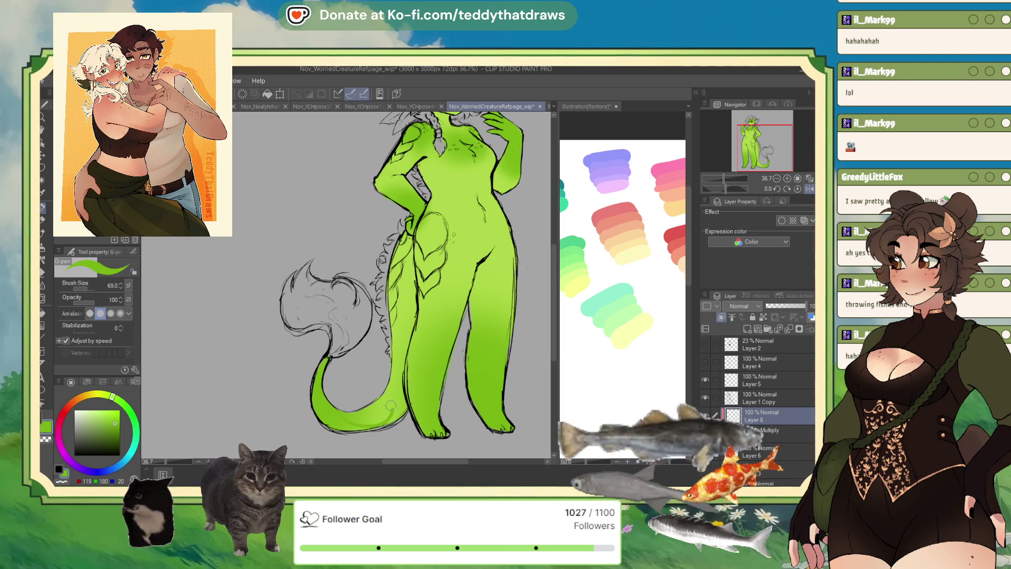
{"action": "mouse_move", "coordinate": [379, 408]}
{"action": "left_mouse_down"}
{"action": "mouse_move", "coordinate": [371, 416]}
{"action": "mouse_move", "coordinate": [381, 412]}
{"action": "left_mouse_up"}
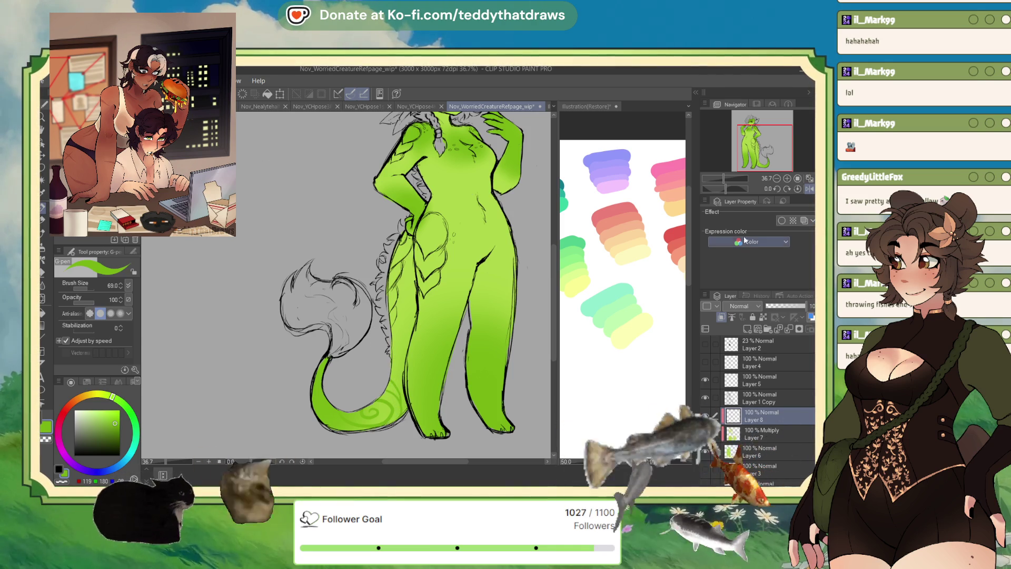
{"action": "key", "text": "h"}
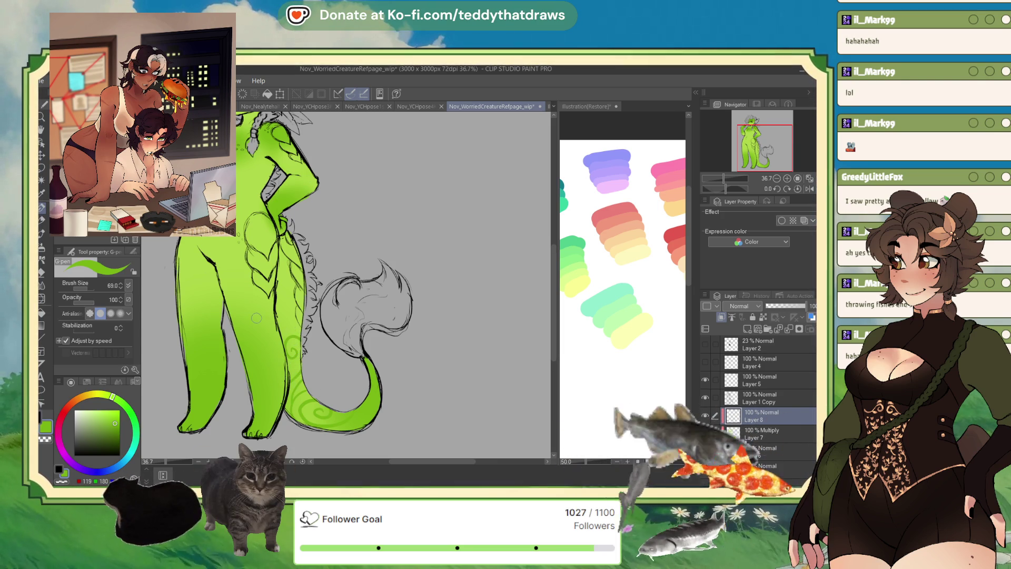
{"action": "scroll", "coordinate": [257, 318], "scroll_direction": "up", "scroll_amount": 2}
{"action": "scroll", "coordinate": [297, 409], "scroll_direction": "down", "scroll_amount": 3}
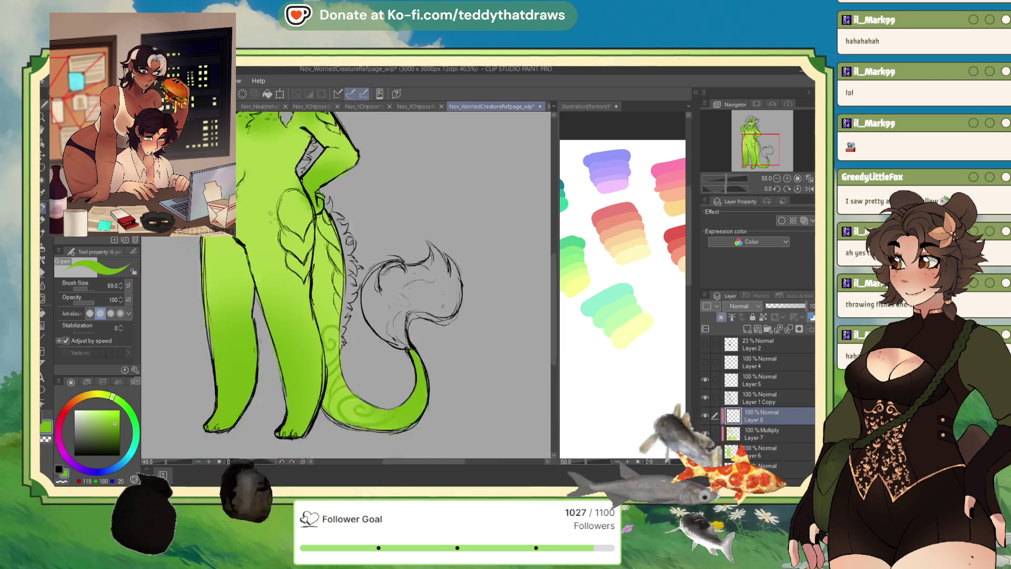
{"action": "scroll", "coordinate": [350, 258], "scroll_direction": "up", "scroll_amount": 3}
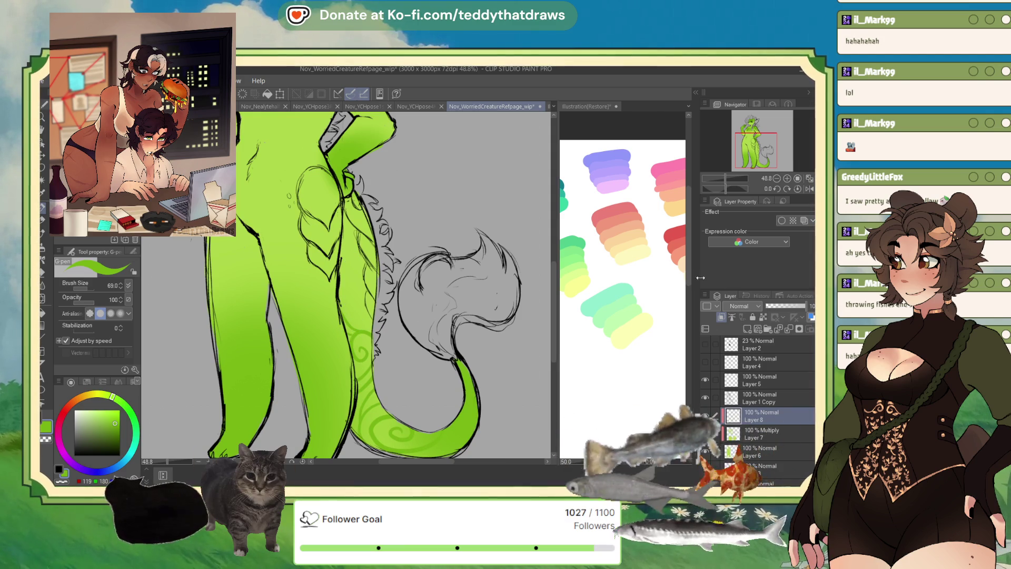
{"action": "left_click", "coordinate": [784, 308]}
{"action": "scroll", "coordinate": [372, 249], "scroll_direction": "down", "scroll_amount": 2}
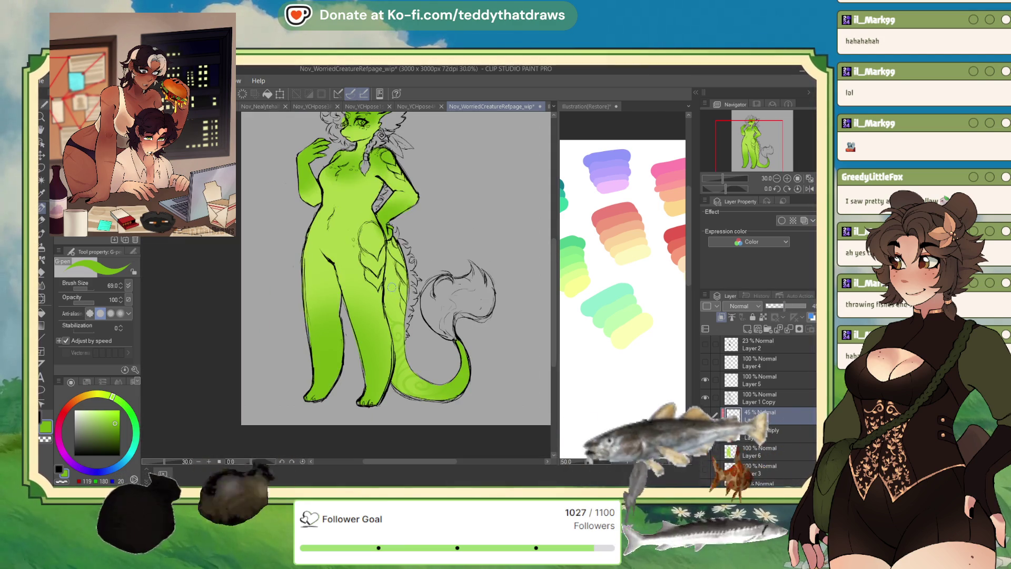
{"action": "scroll", "coordinate": [372, 250], "scroll_direction": "down", "scroll_amount": 1}
{"action": "scroll", "coordinate": [366, 315], "scroll_direction": "up", "scroll_amount": 4}
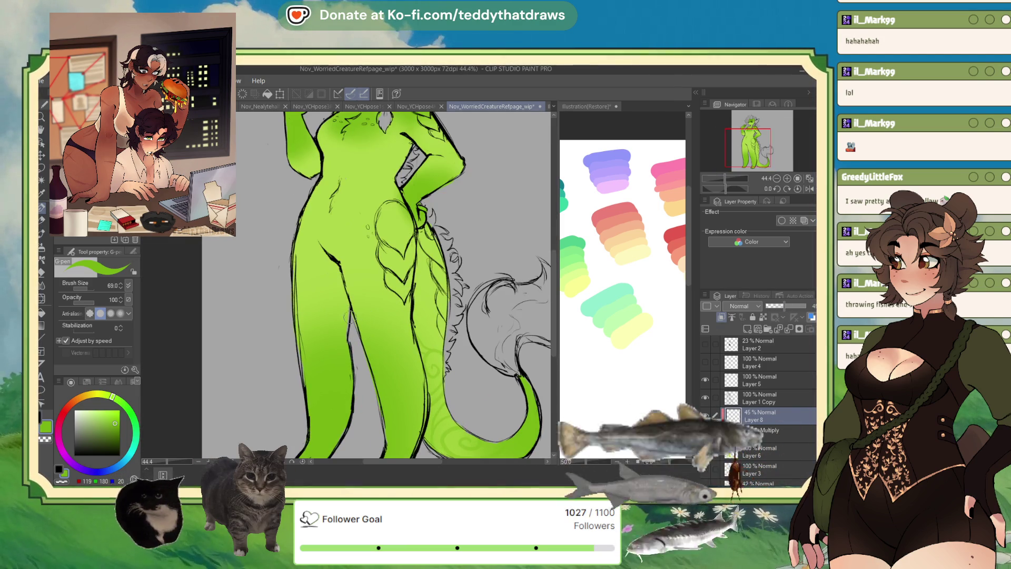
{"action": "scroll", "coordinate": [397, 278], "scroll_direction": "down", "scroll_amount": 2}
{"action": "scroll", "coordinate": [404, 202], "scroll_direction": "up", "scroll_amount": 2}
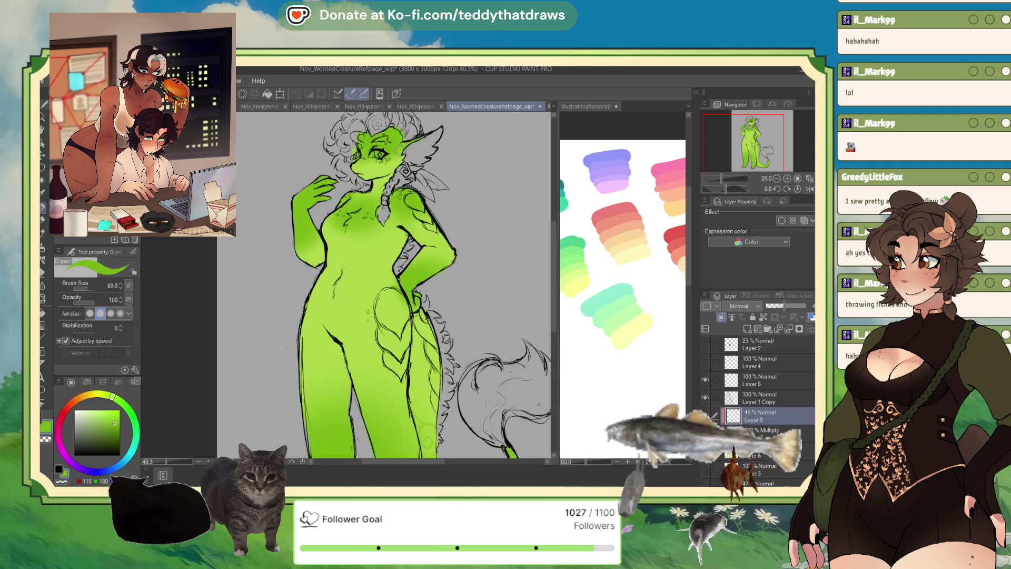
{"action": "scroll", "coordinate": [404, 202], "scroll_direction": "down", "scroll_amount": 1}
{"action": "scroll", "coordinate": [404, 203], "scroll_direction": "up", "scroll_amount": 1}
{"action": "scroll", "coordinate": [449, 363], "scroll_direction": "down", "scroll_amount": 2}
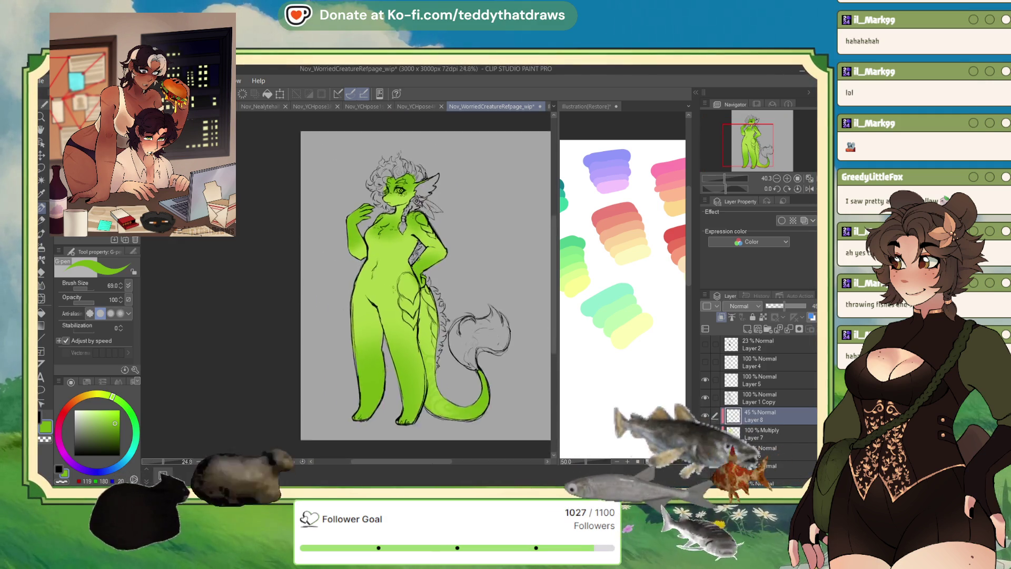
{"action": "scroll", "coordinate": [449, 363], "scroll_direction": "up", "scroll_amount": 2}
{"action": "scroll", "coordinate": [449, 363], "scroll_direction": "down", "scroll_amount": 2}
{"action": "scroll", "coordinate": [449, 364], "scroll_direction": "up", "scroll_amount": 1}
{"action": "scroll", "coordinate": [449, 363], "scroll_direction": "up", "scroll_amount": 1}
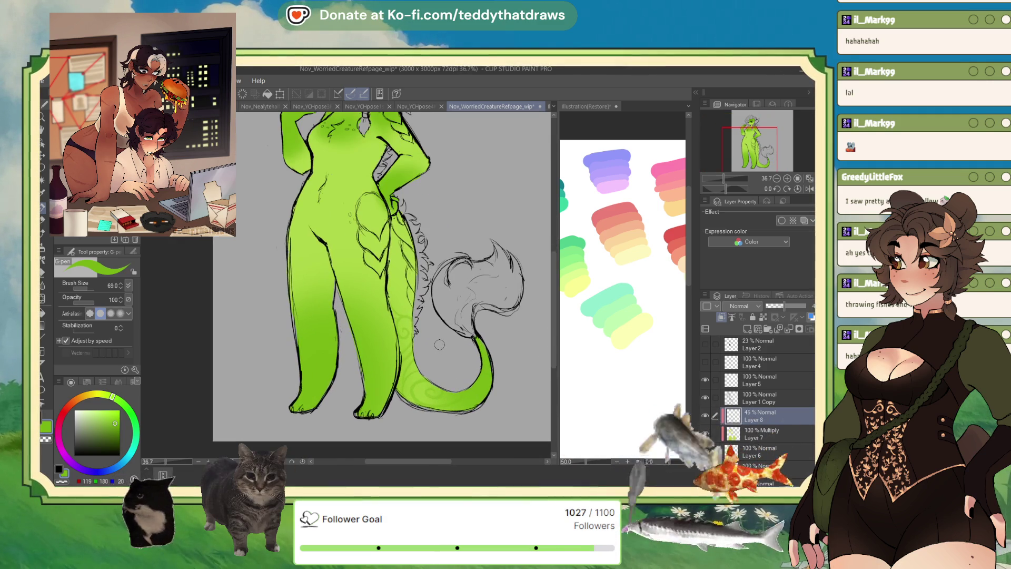
{"action": "left_click", "coordinate": [805, 189]}
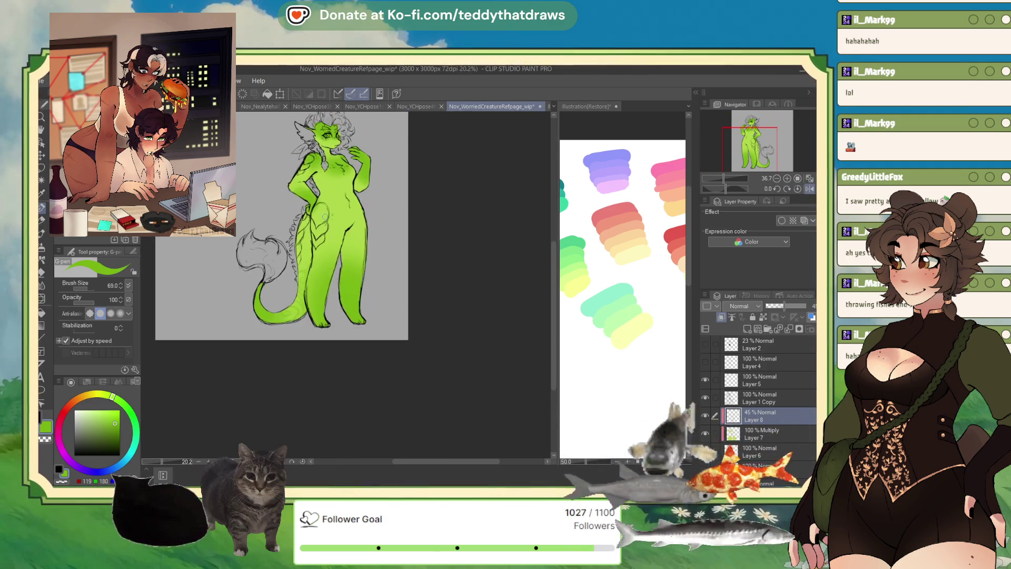
{"action": "scroll", "coordinate": [301, 339], "scroll_direction": "up", "scroll_amount": 2}
{"action": "left_click_drag", "start_coordinate": [301, 338], "coordinate": [285, 374]}
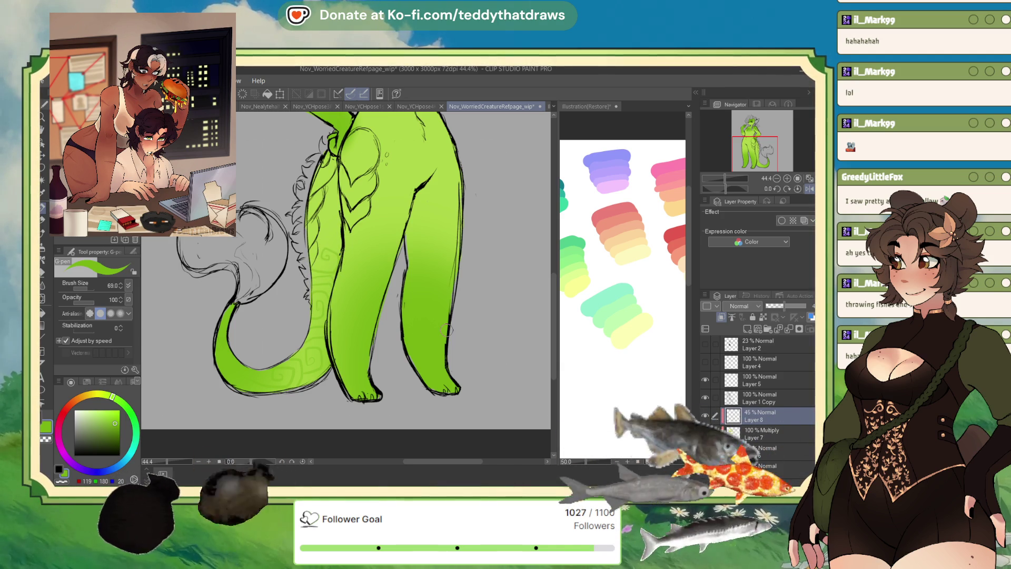
{"action": "scroll", "coordinate": [375, 296], "scroll_direction": "down", "scroll_amount": 2}
{"action": "scroll", "coordinate": [337, 242], "scroll_direction": "up", "scroll_amount": 3}
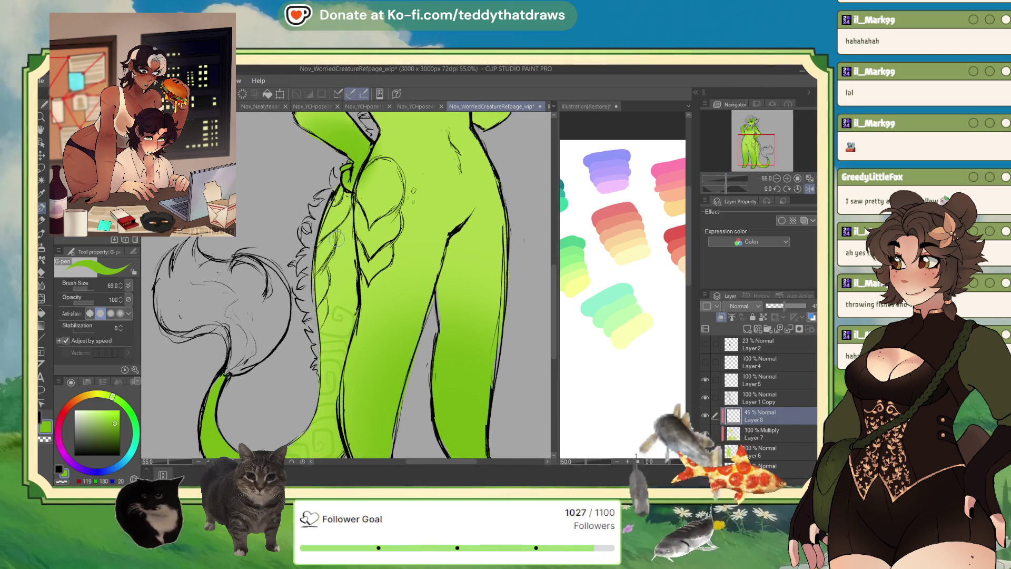
{"action": "scroll", "coordinate": [337, 287], "scroll_direction": "down", "scroll_amount": 3}
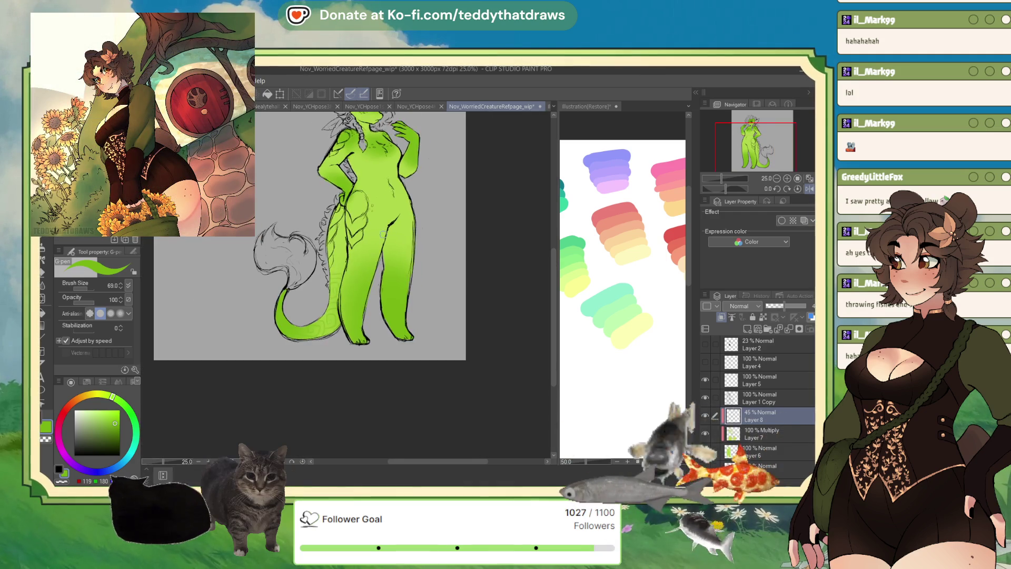
{"action": "scroll", "coordinate": [337, 287], "scroll_direction": "up", "scroll_amount": 2}
{"action": "scroll", "coordinate": [337, 287], "scroll_direction": "up", "scroll_amount": 1}
{"action": "scroll", "coordinate": [368, 306], "scroll_direction": "down", "scroll_amount": 2}
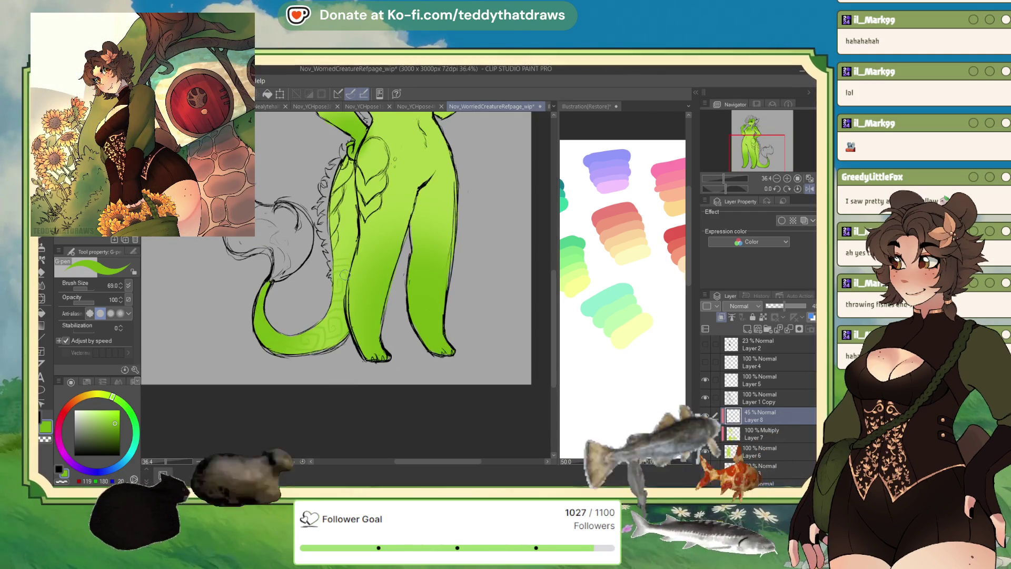
{"action": "scroll", "coordinate": [435, 330], "scroll_direction": "down", "scroll_amount": 1}
{"action": "scroll", "coordinate": [434, 330], "scroll_direction": "up", "scroll_amount": 3}
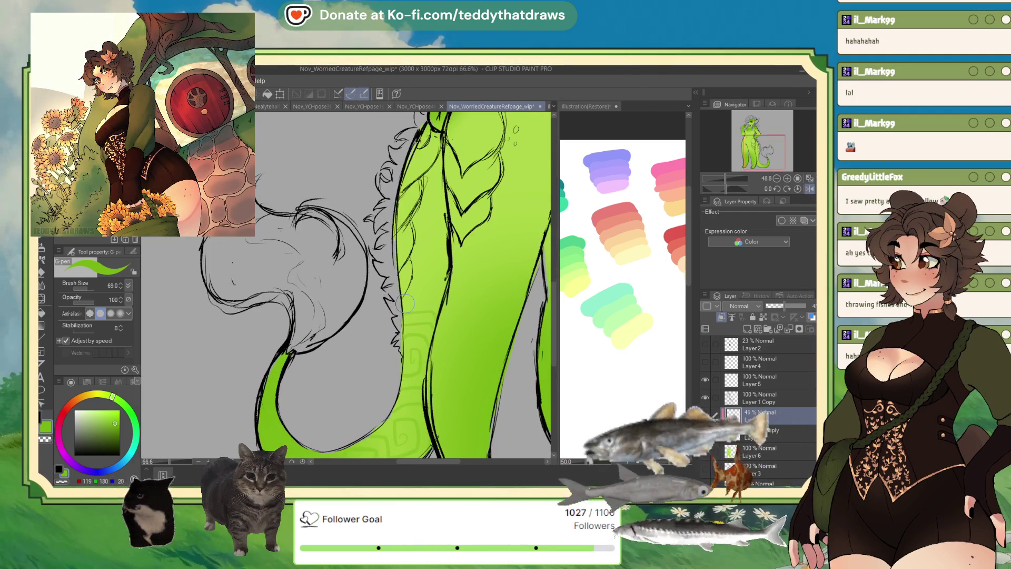
{"action": "scroll", "coordinate": [444, 253], "scroll_direction": "down", "scroll_amount": 2}
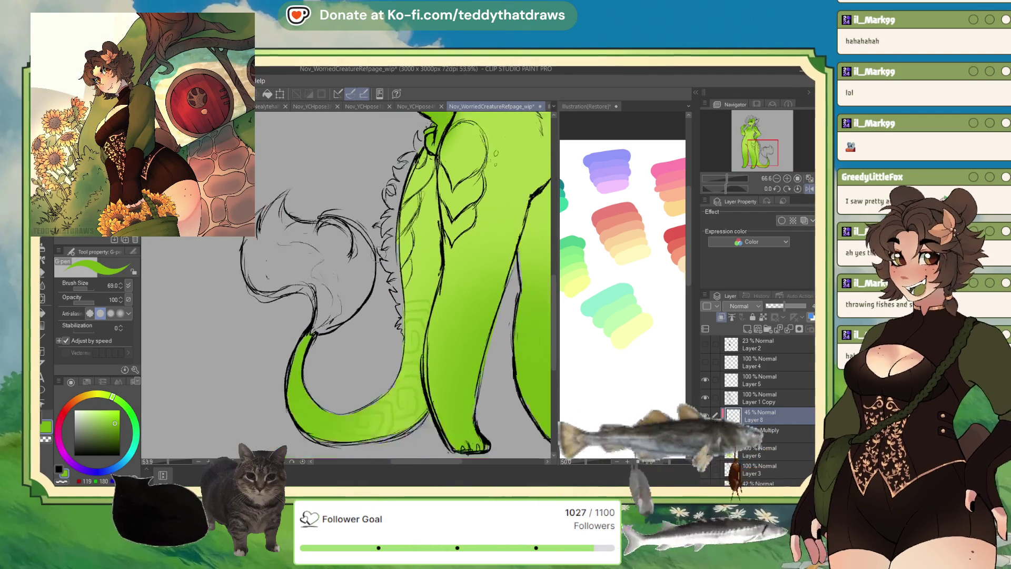
{"action": "scroll", "coordinate": [420, 173], "scroll_direction": "up", "scroll_amount": 1}
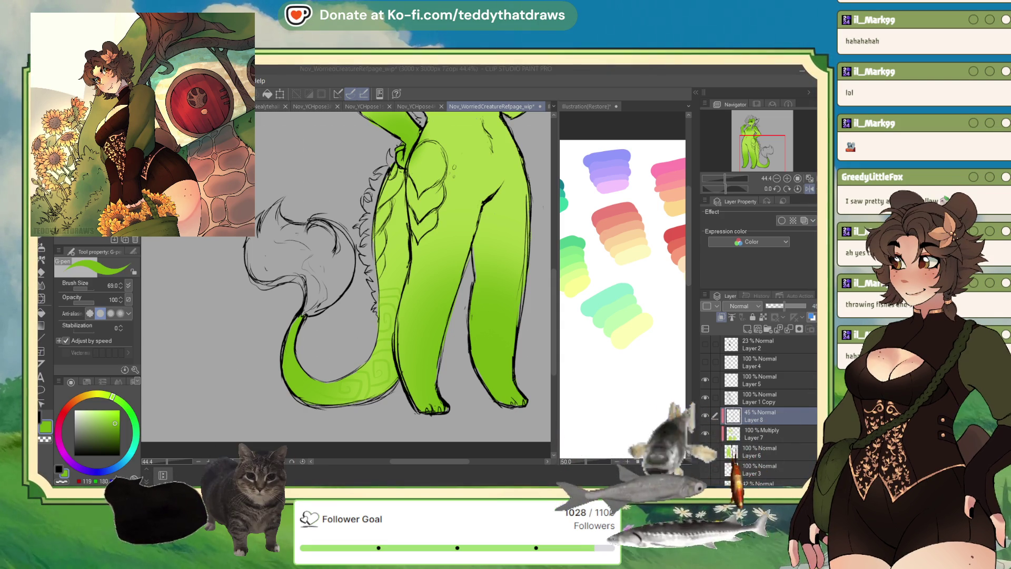
{"action": "left_click_drag", "start_coordinate": [732, 170], "coordinate": [723, 147]}
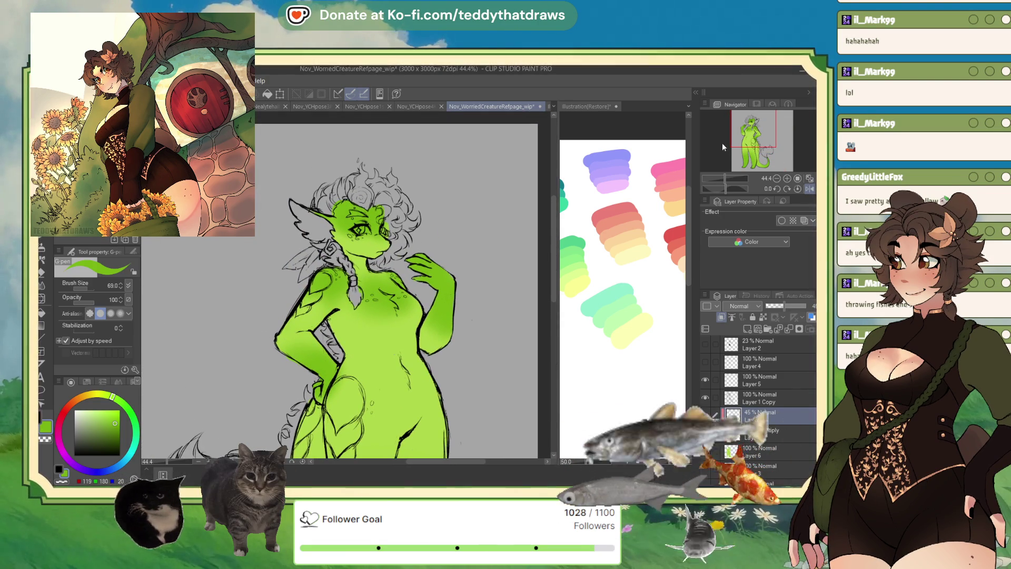
{"action": "key", "text": "ctrl+minus"}
{"action": "scroll", "coordinate": [421, 269], "scroll_direction": "down", "scroll_amount": 3}
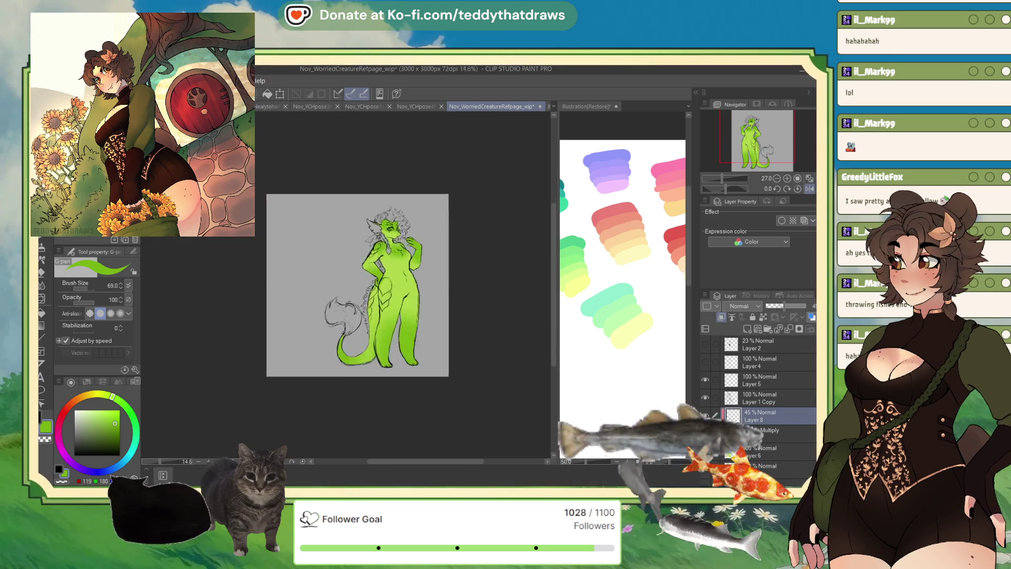
{"action": "scroll", "coordinate": [421, 269], "scroll_direction": "up", "scroll_amount": 5}
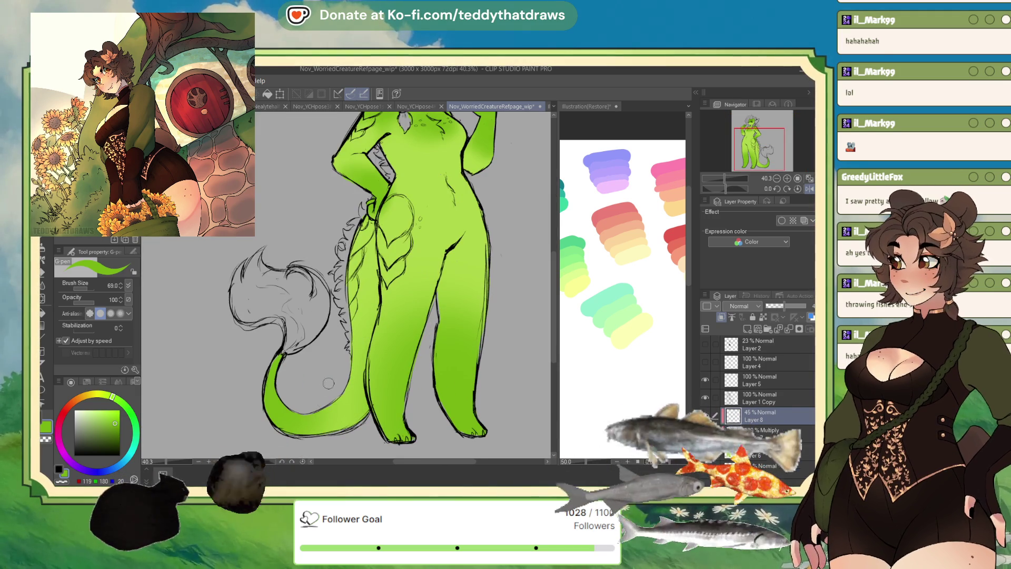
{"action": "scroll", "coordinate": [394, 360], "scroll_direction": "down", "scroll_amount": 2}
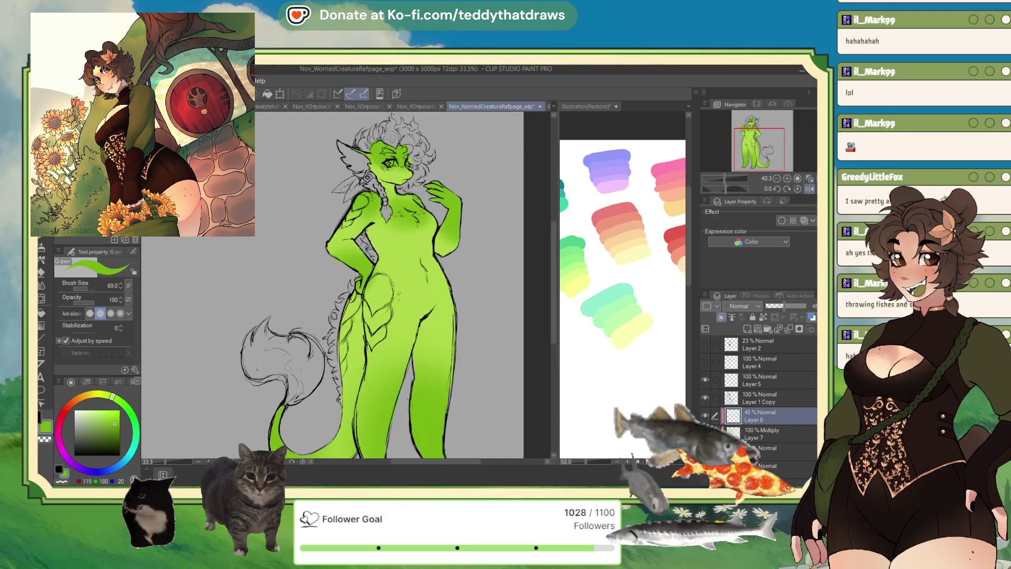
{"action": "scroll", "coordinate": [281, 372], "scroll_direction": "up", "scroll_amount": 3}
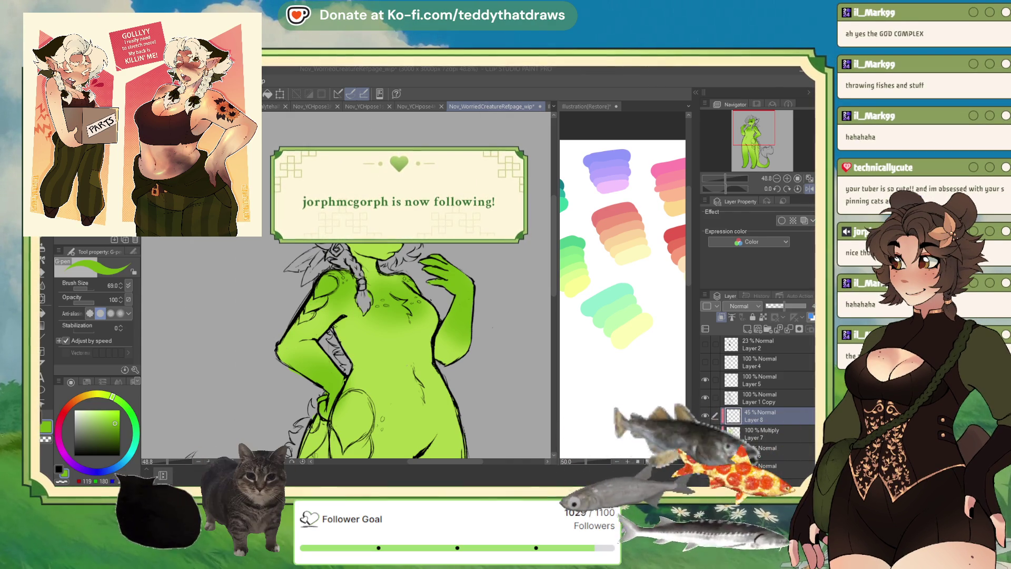
- Set Layer 8's blend mode to Multiply, keeping its 45% opacity
{"action": "scroll", "coordinate": [366, 205], "scroll_direction": "up", "scroll_amount": 5}
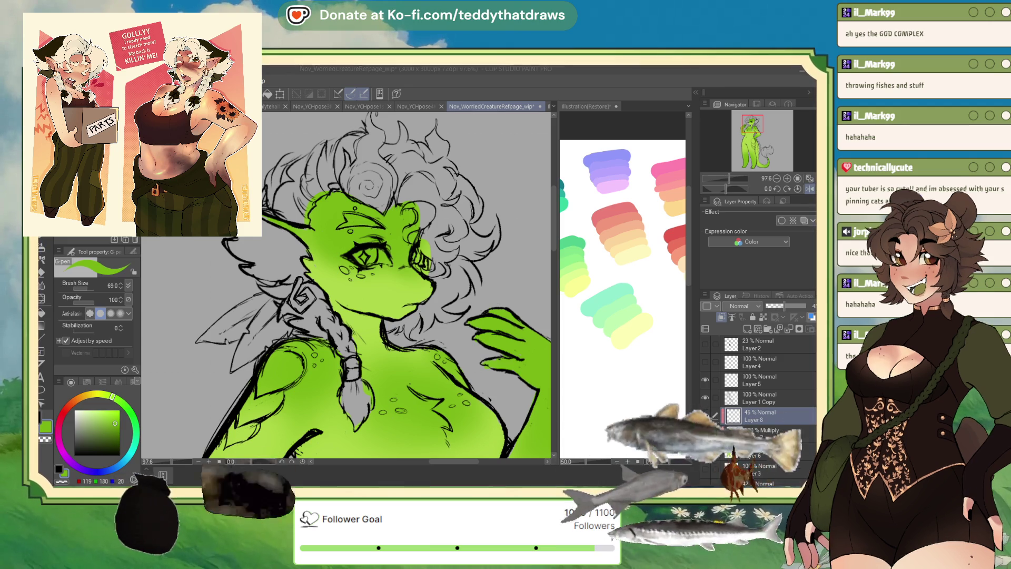
{"action": "scroll", "coordinate": [372, 287], "scroll_direction": "down", "scroll_amount": 3}
{"action": "scroll", "coordinate": [405, 300], "scroll_direction": "up", "scroll_amount": 3}
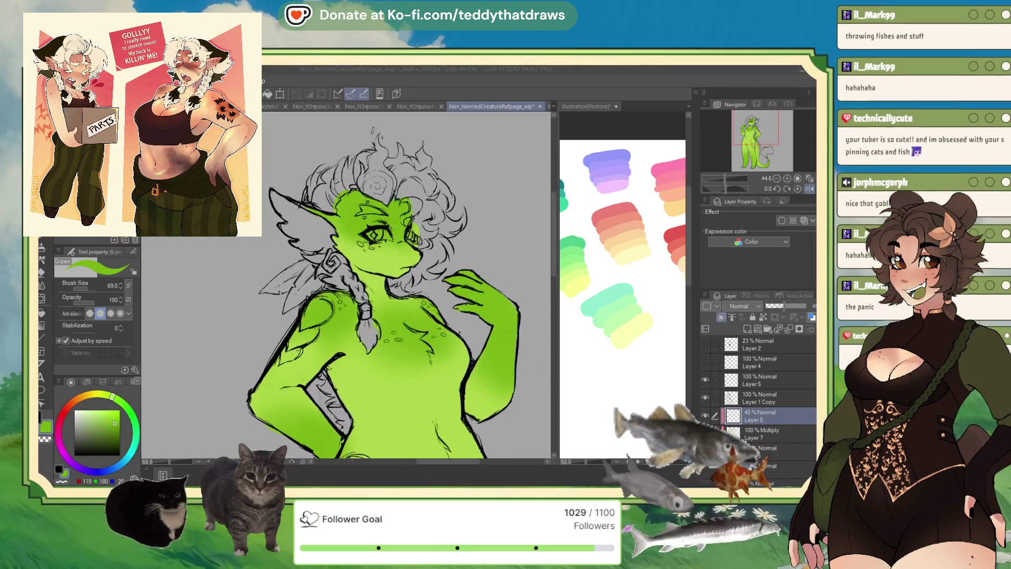
{"action": "scroll", "coordinate": [398, 254], "scroll_direction": "down", "scroll_amount": 3}
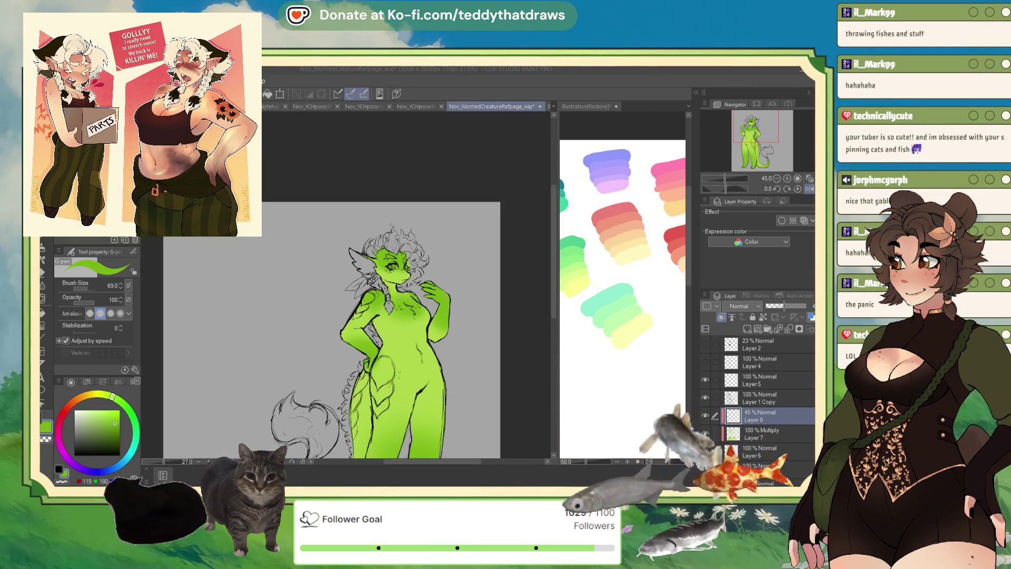
{"action": "scroll", "coordinate": [400, 284], "scroll_direction": "up", "scroll_amount": 4}
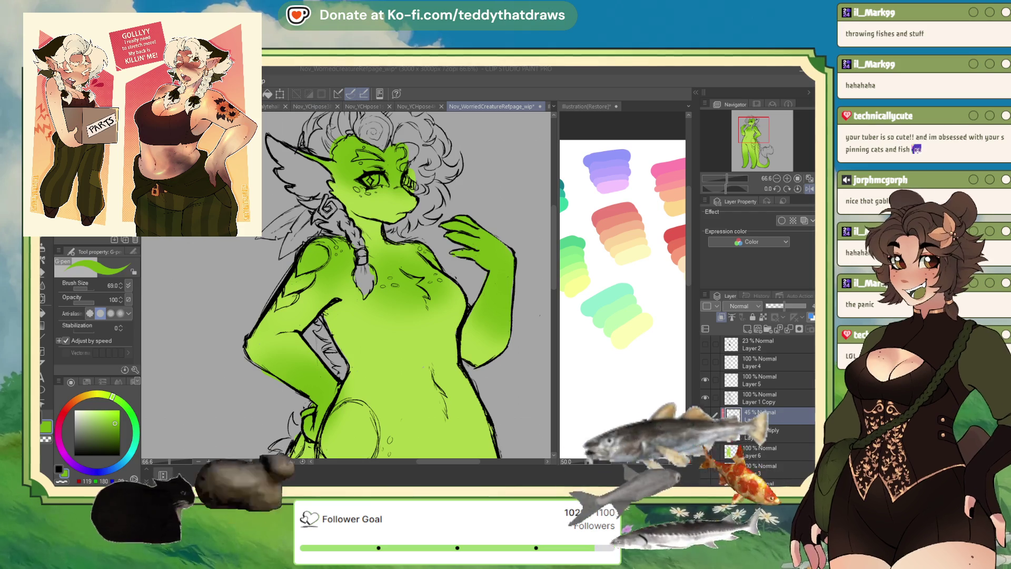
{"action": "scroll", "coordinate": [433, 227], "scroll_direction": "down", "scroll_amount": 2}
{"action": "scroll", "coordinate": [410, 187], "scroll_direction": "up", "scroll_amount": 4}
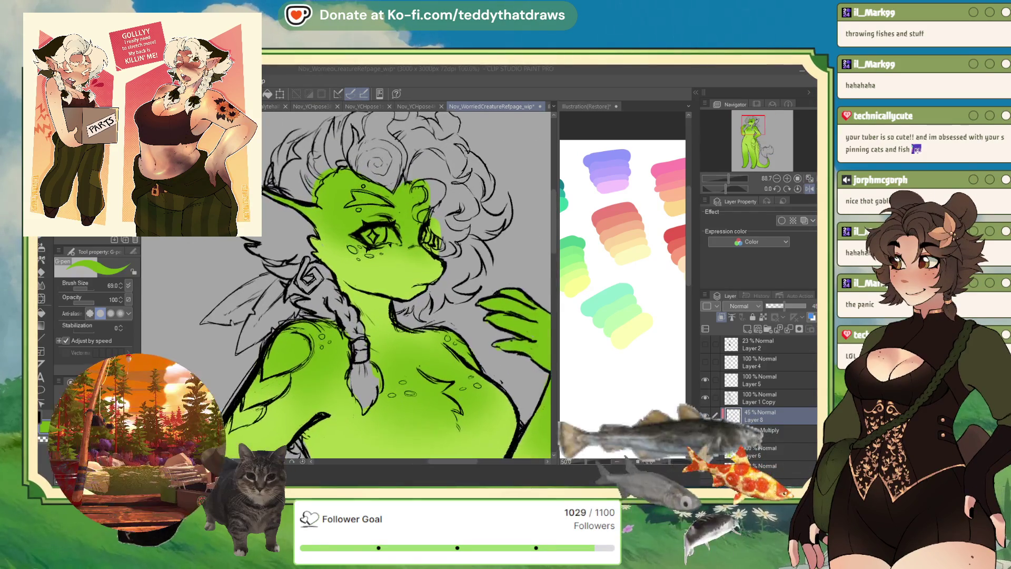
{"action": "left_click", "coordinate": [743, 306]}
{"action": "left_click", "coordinate": [742, 329]}
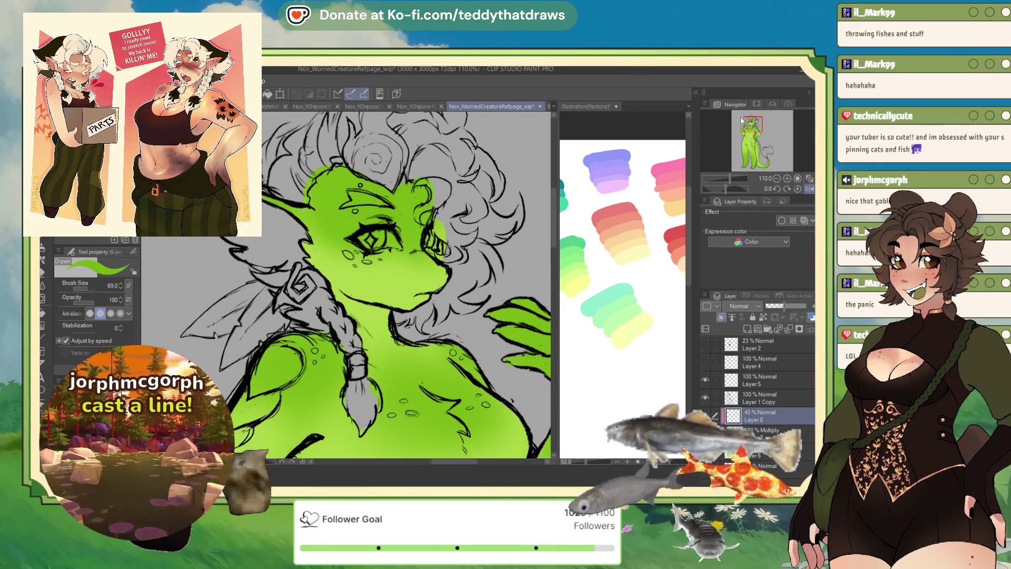
{"action": "scroll", "coordinate": [347, 177], "scroll_direction": "up", "scroll_amount": 2}
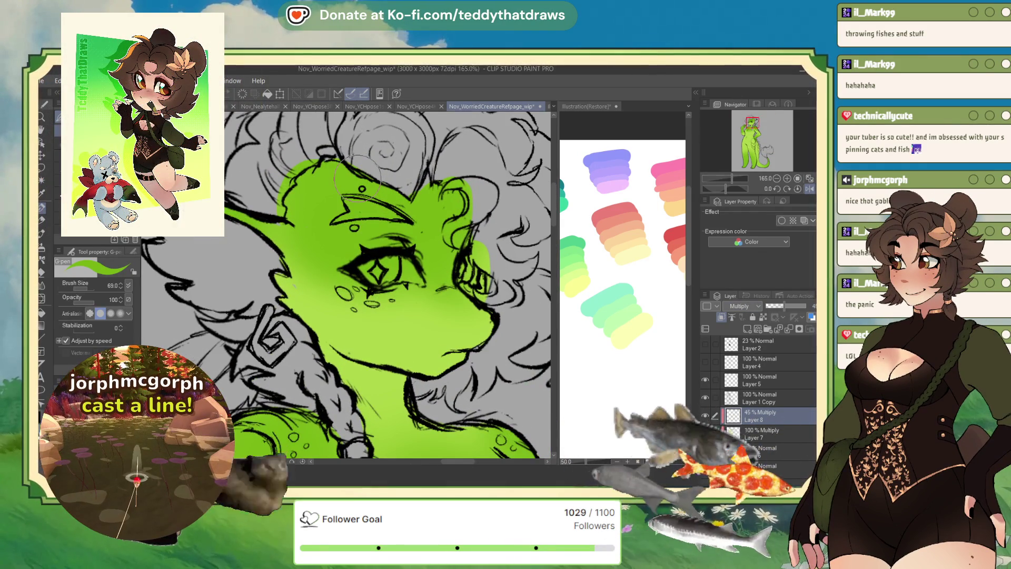
- Reduce the brush to 31.2 and paint two small darker-green spots on the hip beside the braid
{"action": "left_click_drag", "start_coordinate": [86, 289], "coordinate": [78, 289]}
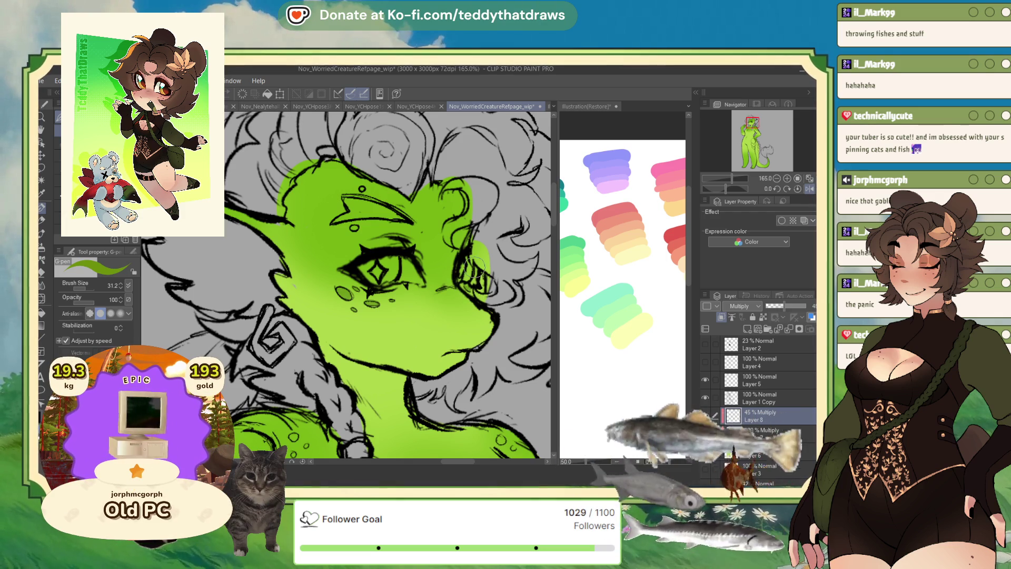
{"action": "key", "text": "ctrl+minus"}
{"action": "key", "text": "ctrl+minus"}
{"action": "key", "text": "ctrl+minus"}
{"action": "scroll", "coordinate": [407, 263], "scroll_direction": "up", "scroll_amount": 3}
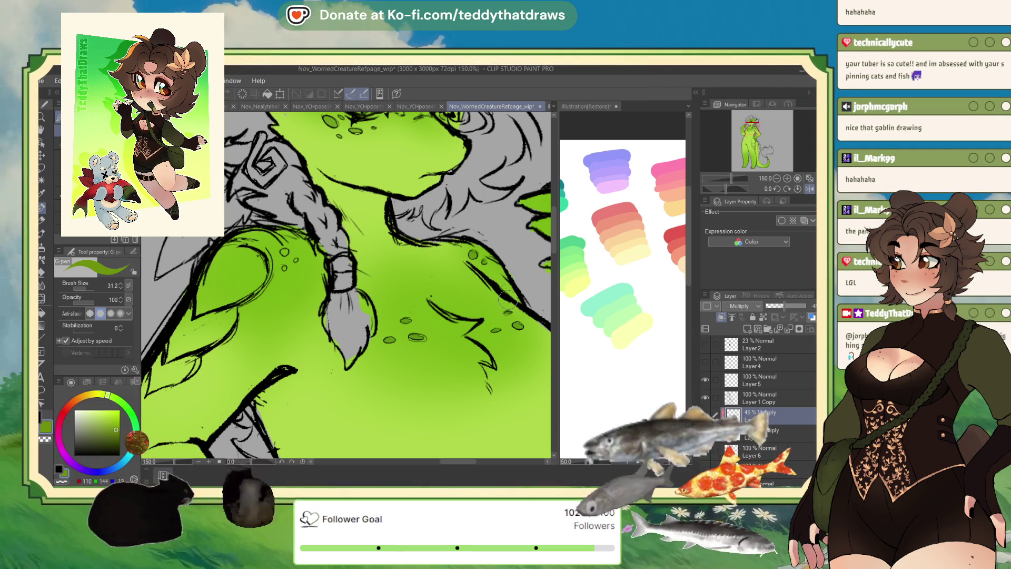
{"action": "left_click_drag", "start_coordinate": [505, 279], "coordinate": [570, 313]}
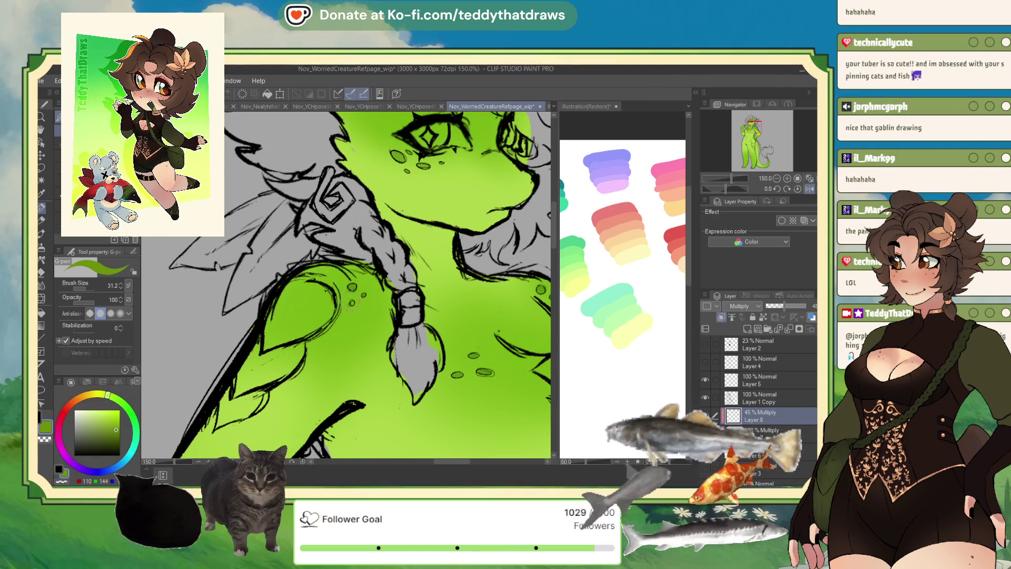
{"action": "key", "text": "ctrl+minus"}
{"action": "key", "text": "ctrl+minus"}
{"action": "left_click_drag", "start_coordinate": [383, 229], "coordinate": [392, 132]}
{"action": "key", "text": "ctrl+plus"}
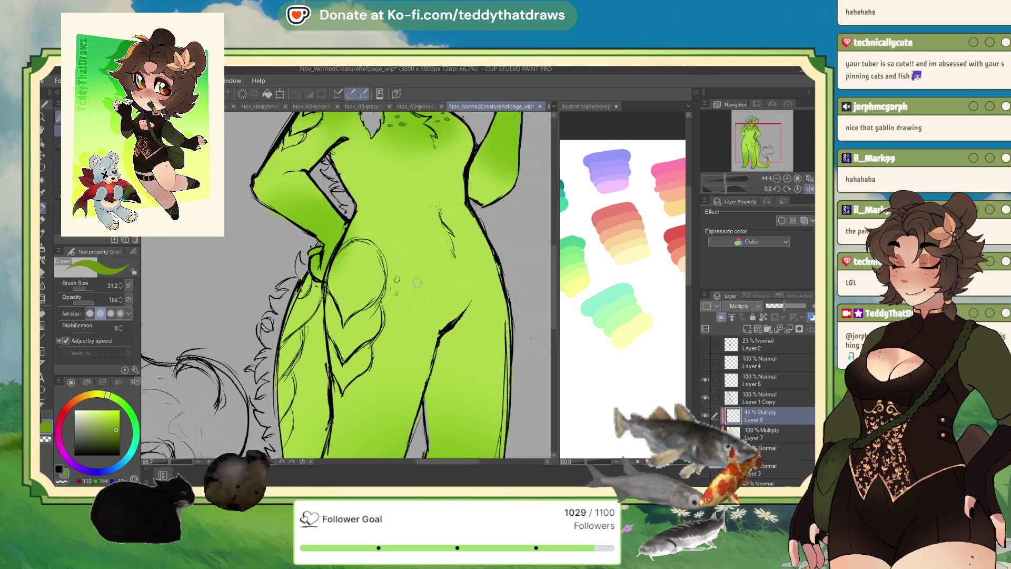
{"action": "left_click_drag", "start_coordinate": [396, 267], "coordinate": [395, 293]}
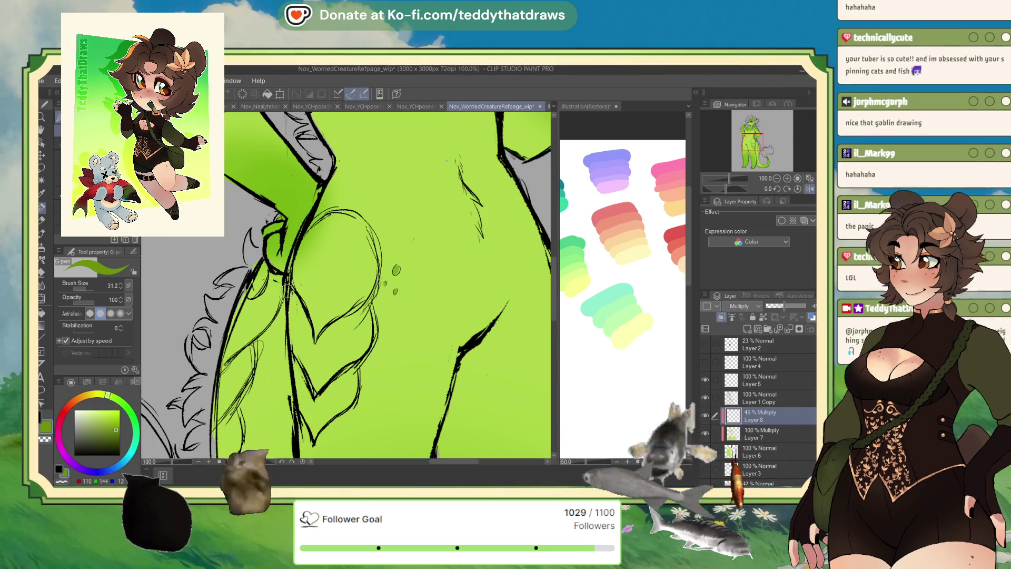
{"action": "key", "text": "ctrl+minus"}
{"action": "key", "text": "ctrl+minus"}
{"action": "scroll", "coordinate": [304, 278], "scroll_direction": "up", "scroll_amount": 3}
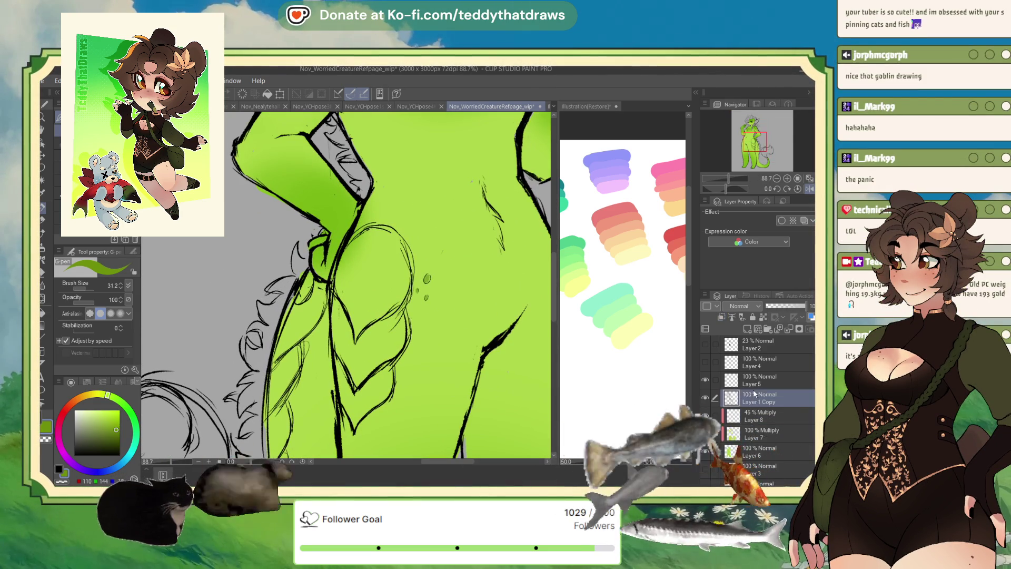
- On Multiply Layer 8, pick a darker green and shade the braid where it crosses the hip
{"action": "left_click", "coordinate": [722, 398]}
{"action": "key", "text": "c"}
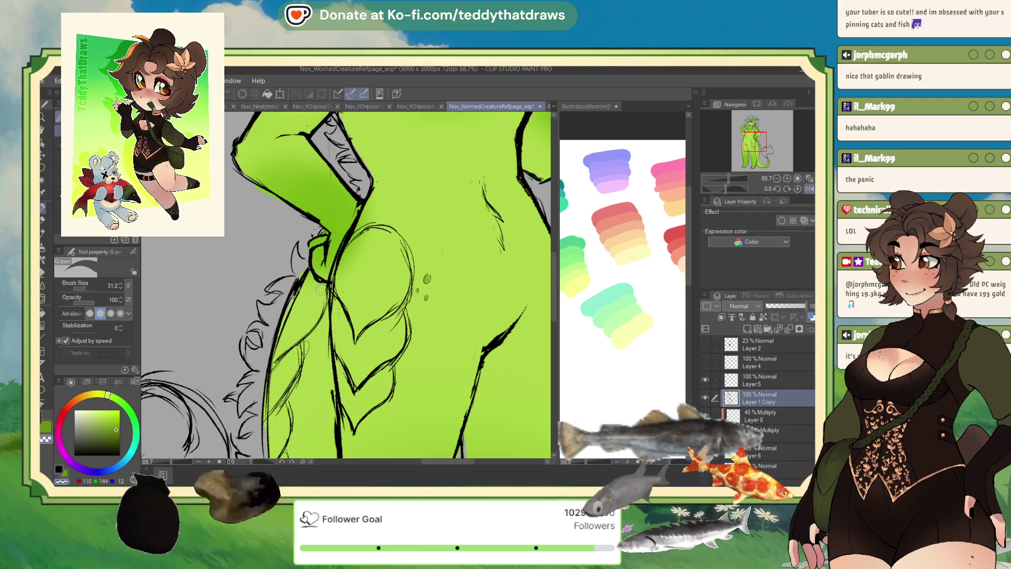
{"action": "left_click", "coordinate": [756, 420]}
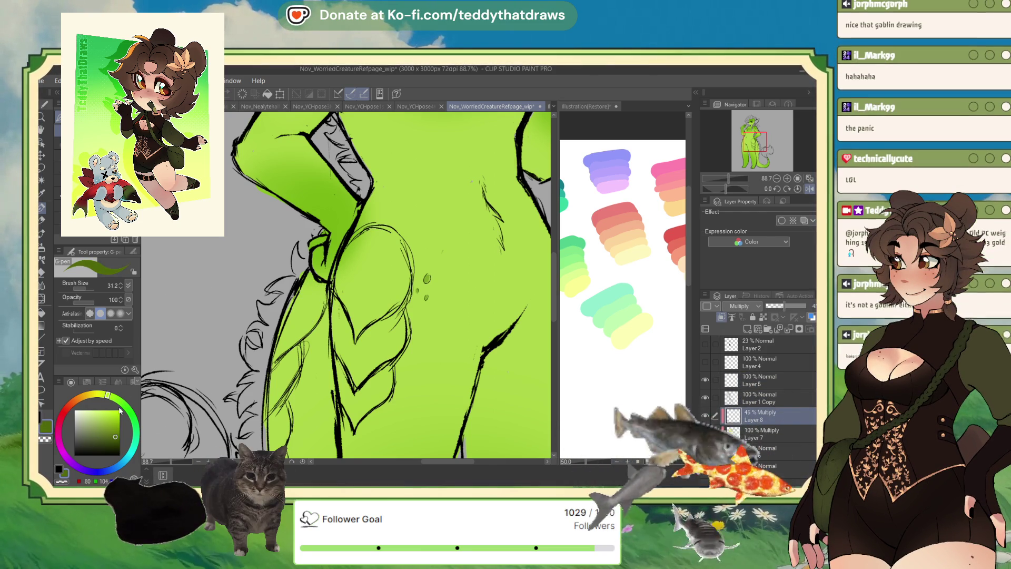
{"action": "left_click", "coordinate": [253, 294], "text": "alt"}
{"action": "left_click_drag", "start_coordinate": [304, 300], "coordinate": [288, 342]}
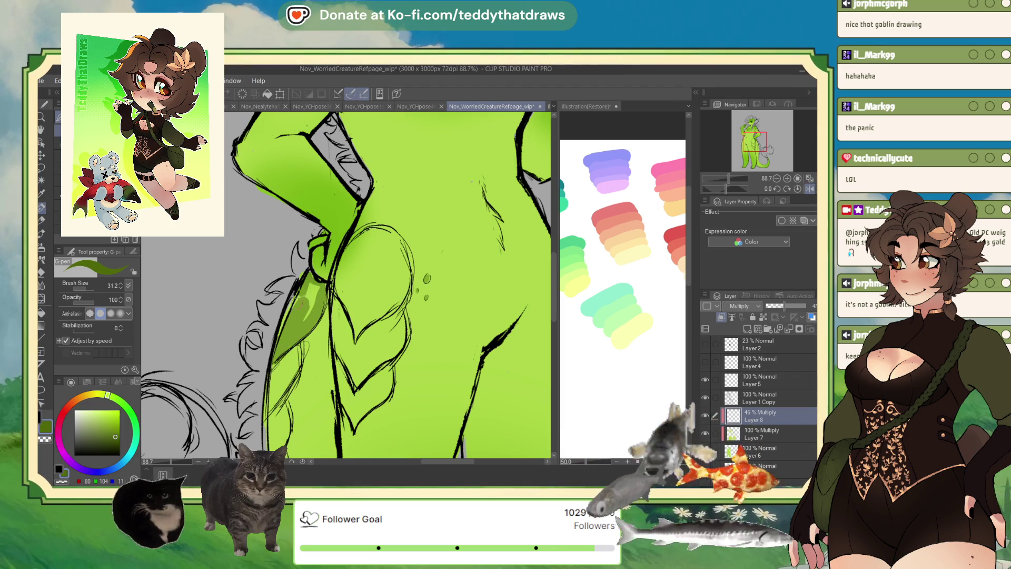
{"action": "left_click_drag", "start_coordinate": [297, 305], "coordinate": [314, 287]}
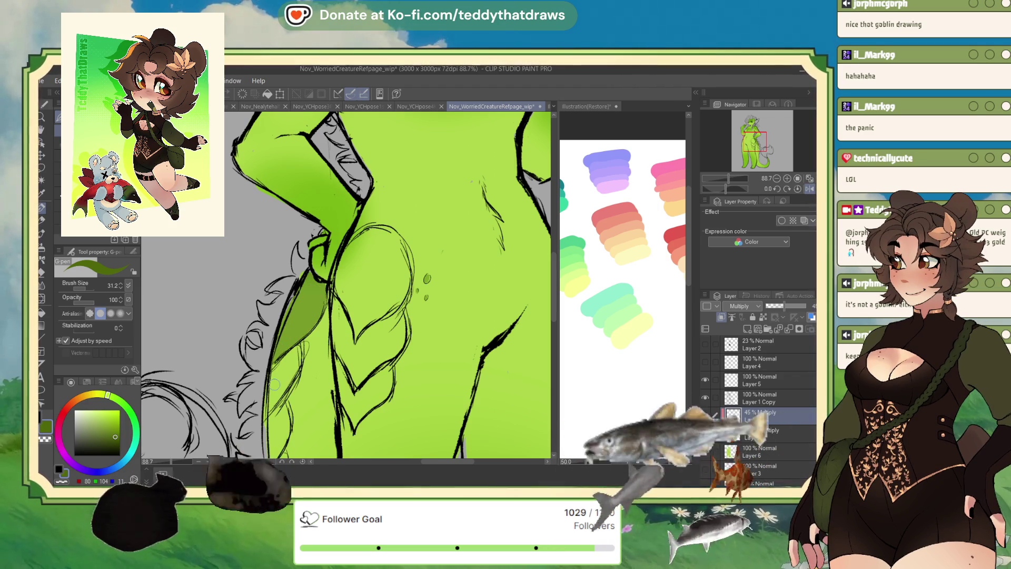
- Enlarge the brush to 125 and extend the darker shading down and up the braid
{"action": "scroll", "coordinate": [290, 364], "scroll_direction": "down", "scroll_amount": 2}
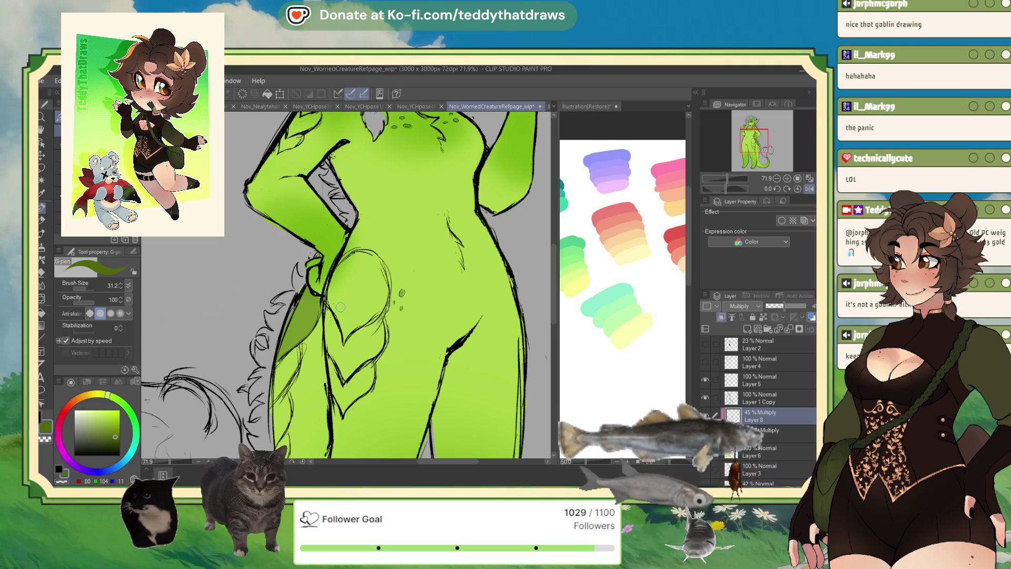
{"action": "scroll", "coordinate": [350, 299], "scroll_direction": "down", "scroll_amount": 4}
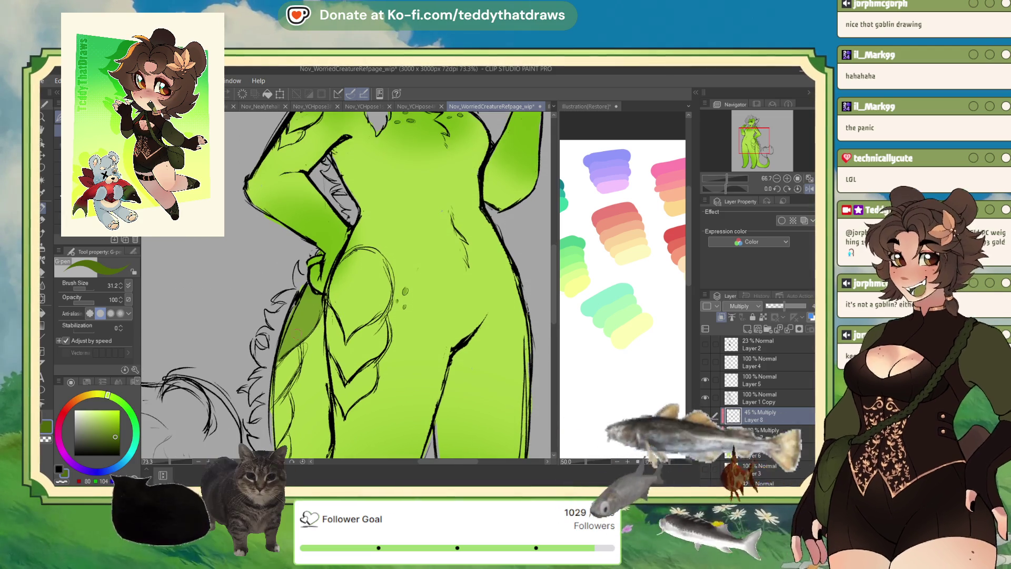
{"action": "scroll", "coordinate": [274, 340], "scroll_direction": "up", "scroll_amount": 3}
{"action": "scroll", "coordinate": [274, 340], "scroll_direction": "down", "scroll_amount": 2}
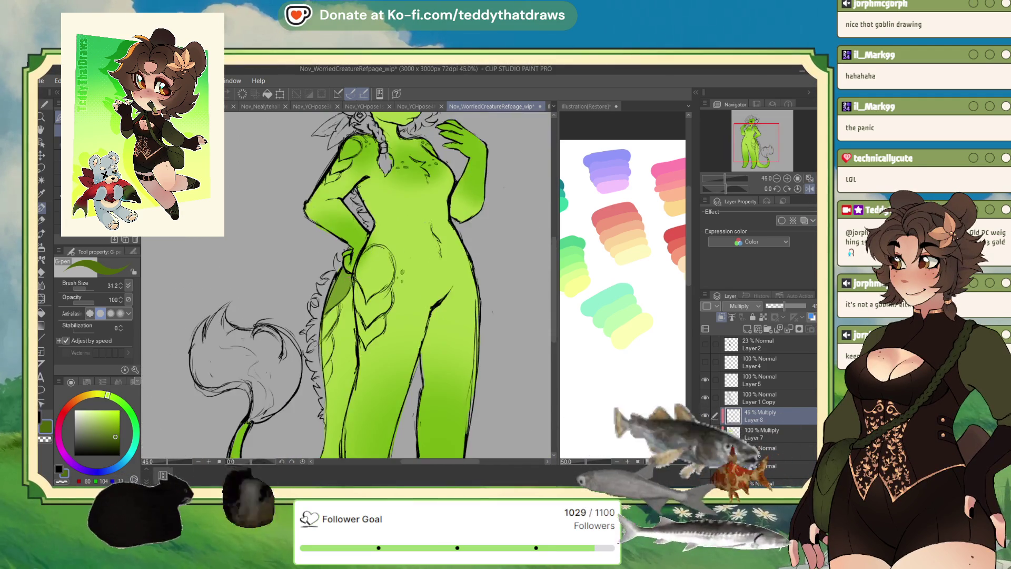
{"action": "scroll", "coordinate": [274, 340], "scroll_direction": "up", "scroll_amount": 2}
{"action": "left_click_drag", "start_coordinate": [88, 289], "coordinate": [93, 289]}
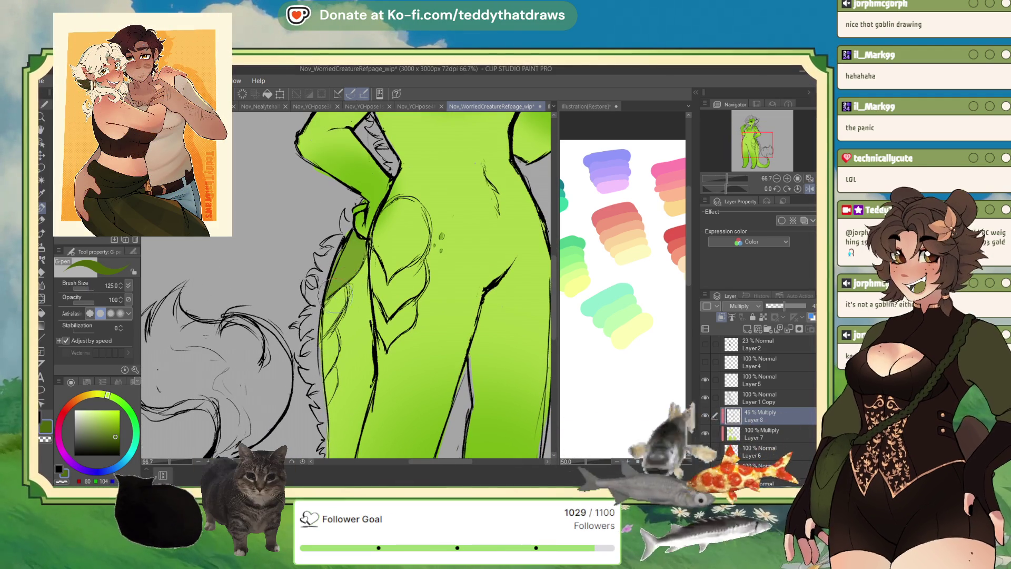
{"action": "mouse_move", "coordinate": [334, 295]}
{"action": "left_mouse_down"}
{"action": "mouse_move", "coordinate": [332, 312]}
{"action": "mouse_move", "coordinate": [318, 311]}
{"action": "left_mouse_up"}
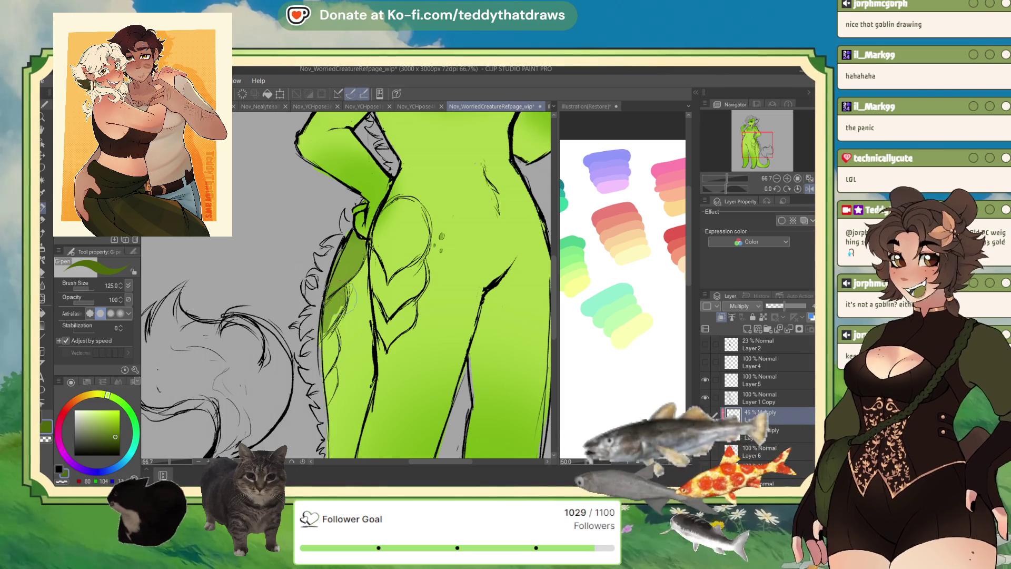
{"action": "left_click_drag", "start_coordinate": [335, 325], "coordinate": [330, 393]}
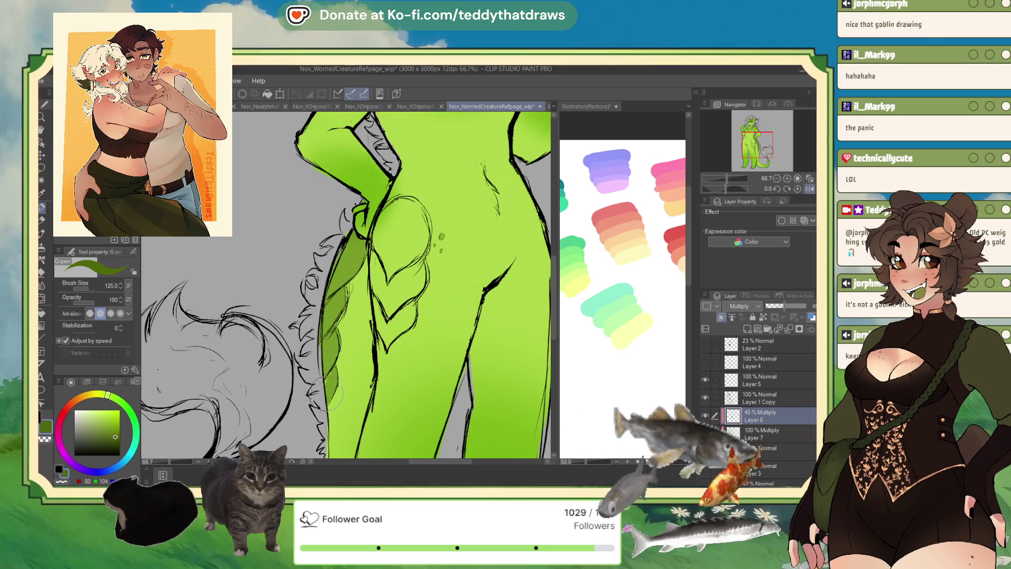
{"action": "mouse_move", "coordinate": [384, 248]}
{"action": "left_mouse_down"}
{"action": "mouse_move", "coordinate": [375, 298]}
{"action": "mouse_move", "coordinate": [383, 322]}
{"action": "mouse_move", "coordinate": [385, 229]}
{"action": "mouse_move", "coordinate": [403, 226]}
{"action": "left_mouse_up"}
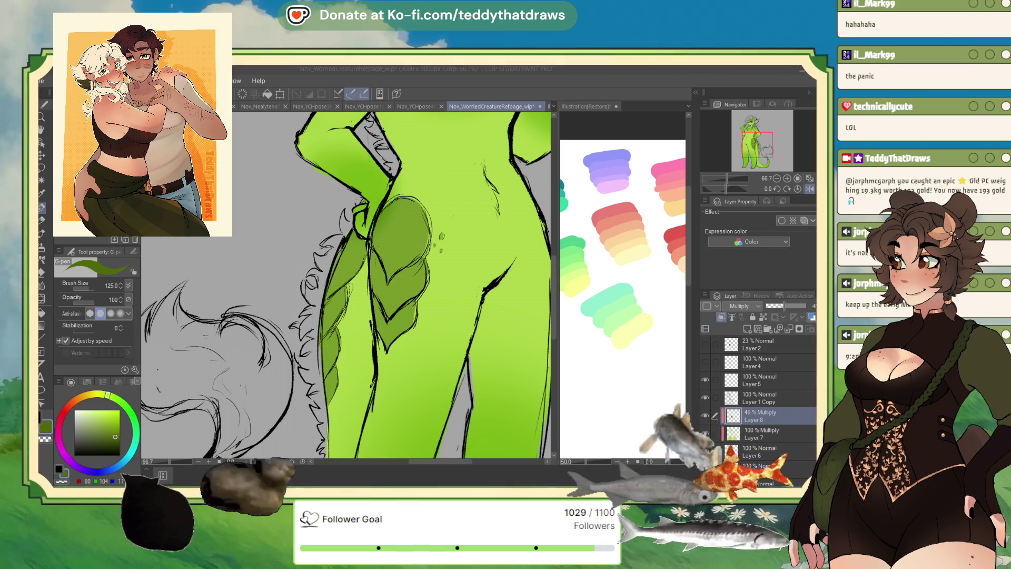
- Mirror the view and dab darker shadow onto the shoulder
{"action": "left_click_drag", "start_coordinate": [728, 169], "coordinate": [726, 151]}
{"action": "key", "text": "h"}
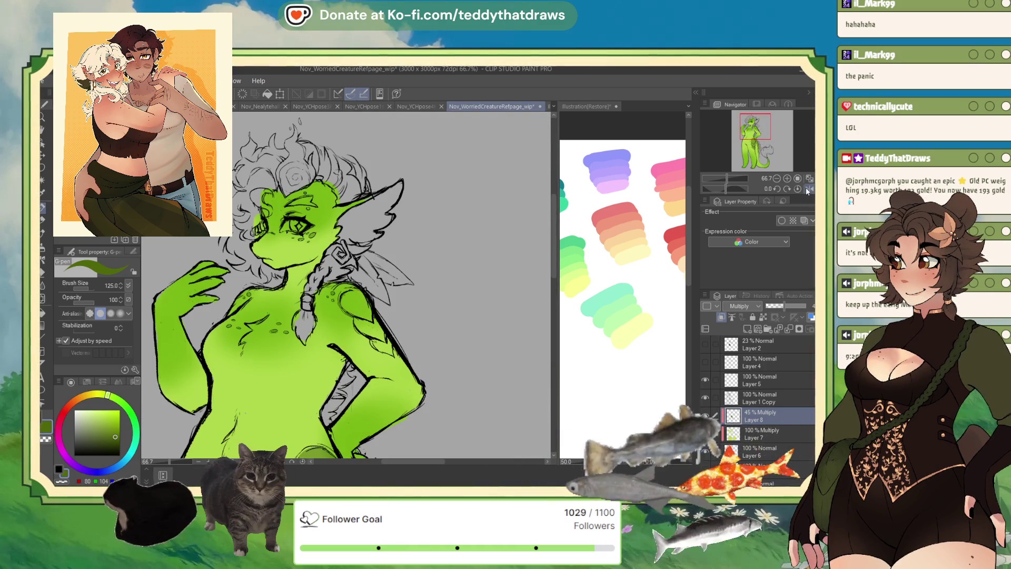
{"action": "left_click", "coordinate": [347, 301]}
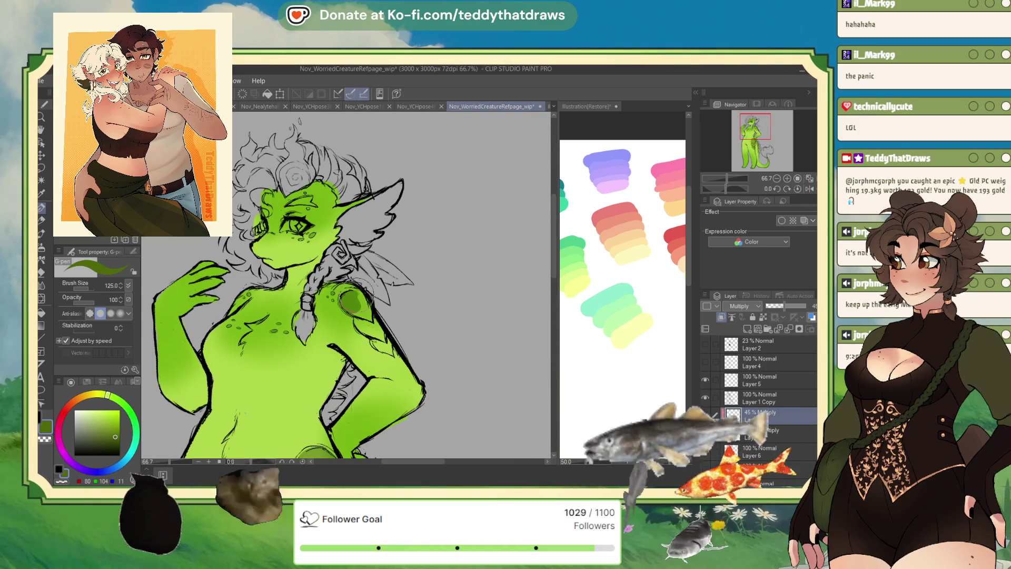
{"action": "left_click", "coordinate": [371, 318]}
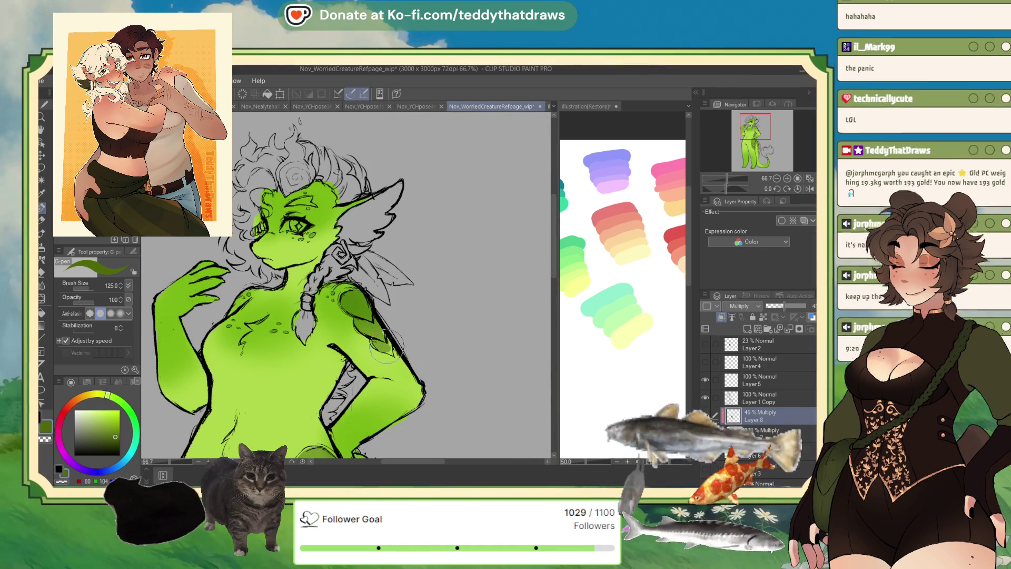
- Shrink the pen's brush size from 125 to 21
{"action": "scroll", "coordinate": [375, 204], "scroll_direction": "down", "scroll_amount": 5}
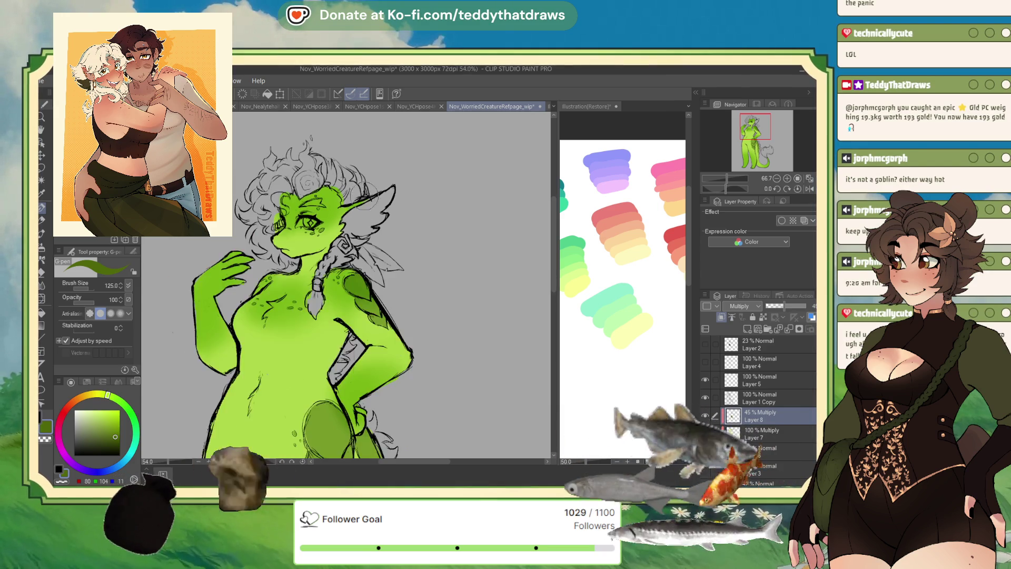
{"action": "scroll", "coordinate": [354, 352], "scroll_direction": "up", "scroll_amount": 5}
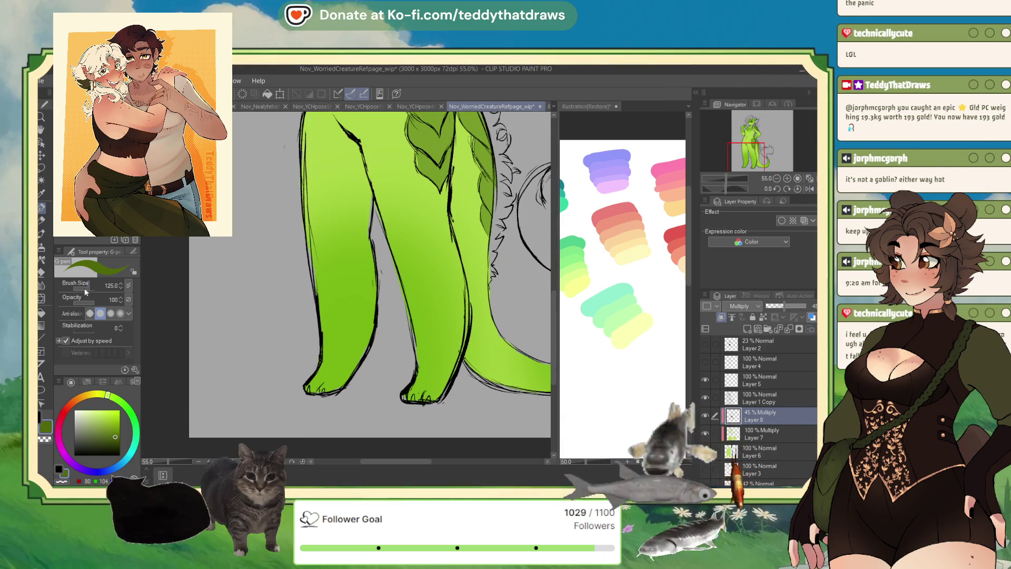
{"action": "left_click_drag", "start_coordinate": [87, 287], "coordinate": [79, 288]}
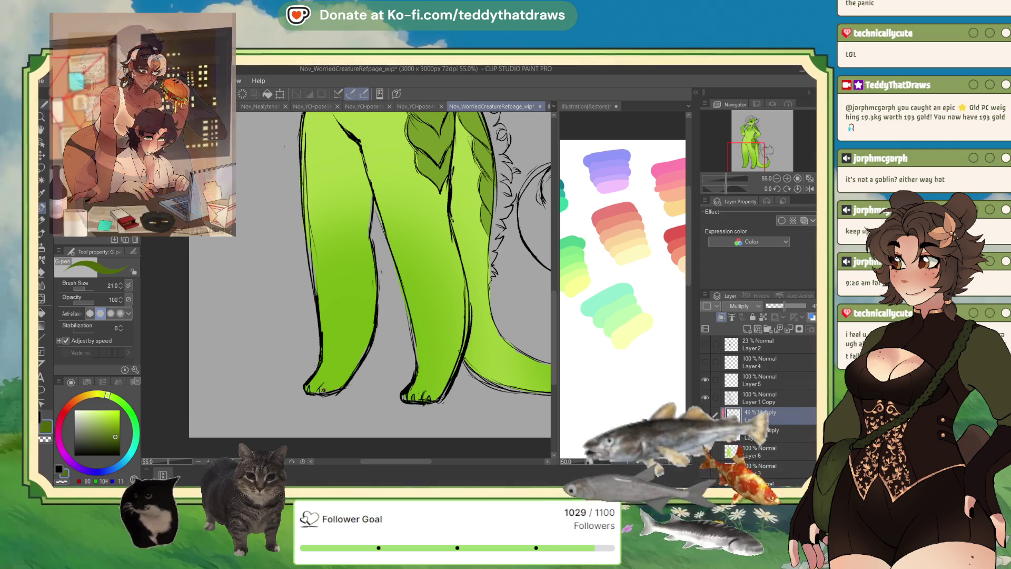
{"action": "scroll", "coordinate": [369, 273], "scroll_direction": "down", "scroll_amount": 3}
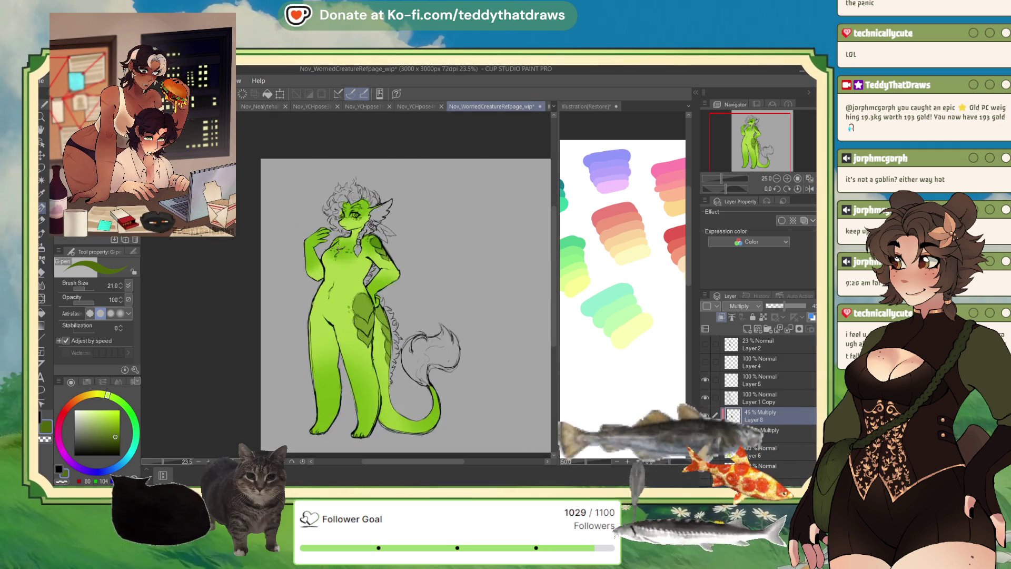
{"action": "scroll", "coordinate": [342, 237], "scroll_direction": "up", "scroll_amount": 4}
{"action": "scroll", "coordinate": [368, 284], "scroll_direction": "down", "scroll_amount": 2}
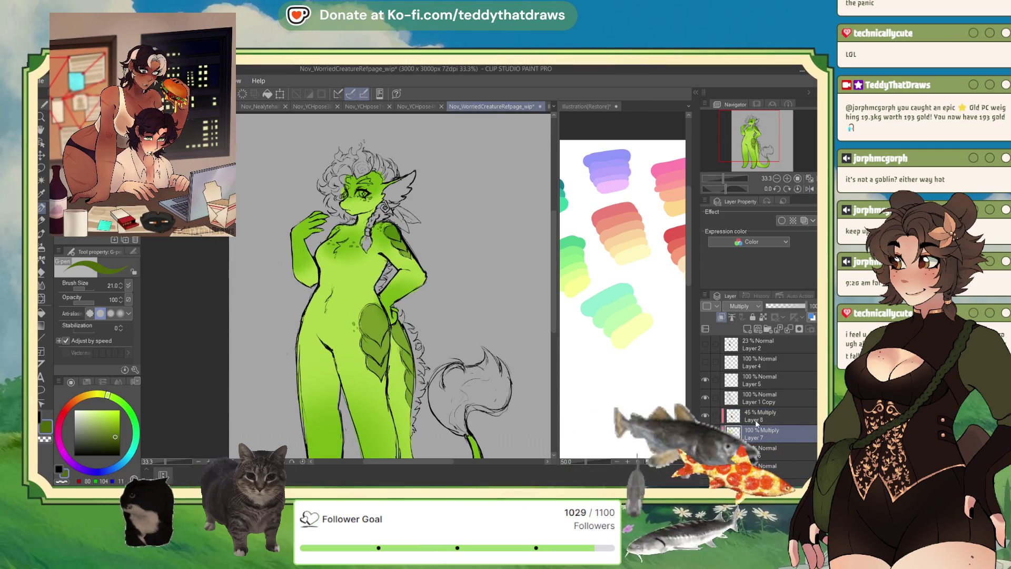
{"action": "left_click", "coordinate": [747, 329]}
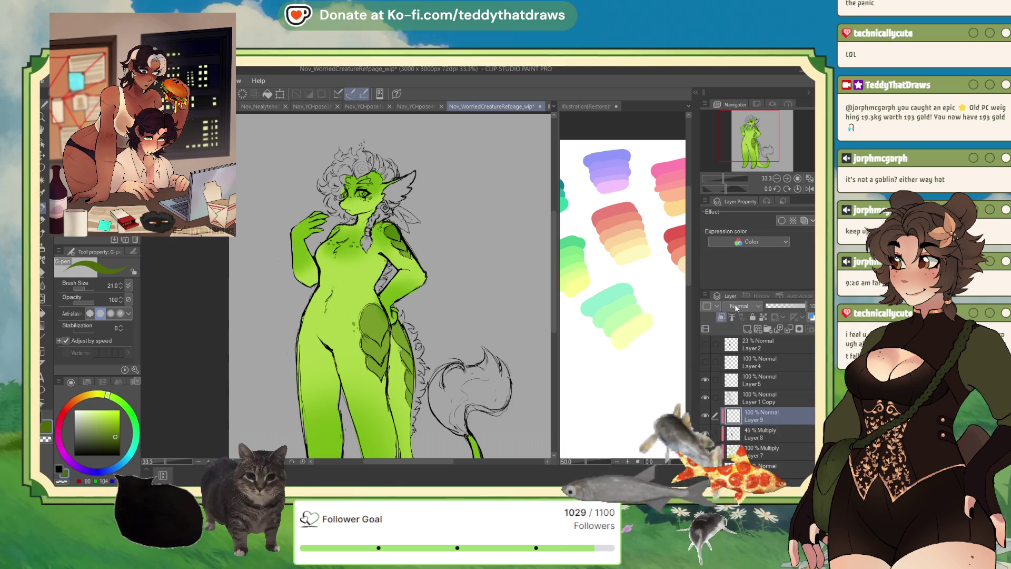
{"action": "left_click", "coordinate": [740, 305]}
{"action": "left_click", "coordinate": [740, 405]}
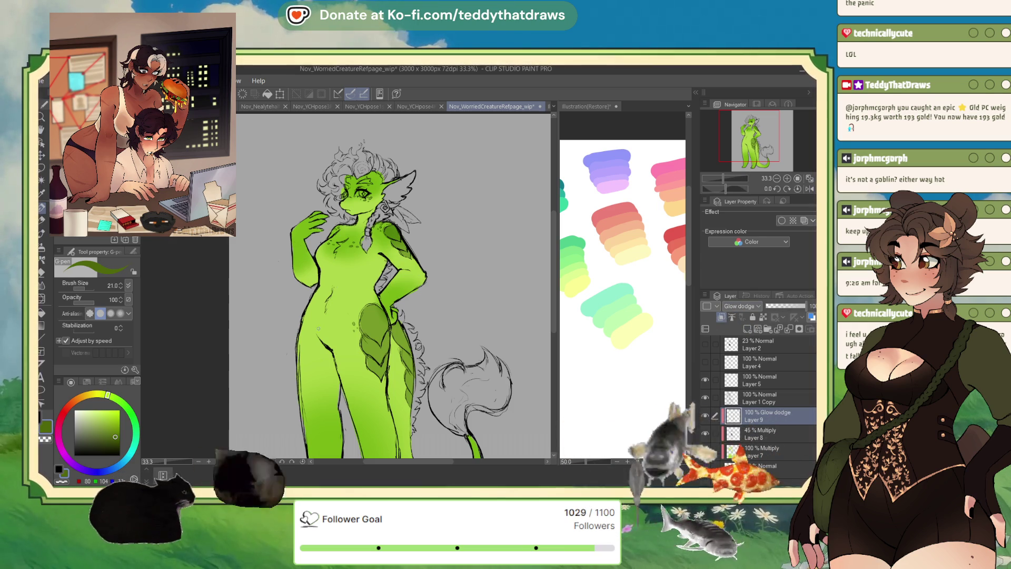
{"action": "left_click", "coordinate": [342, 295], "text": "alt"}
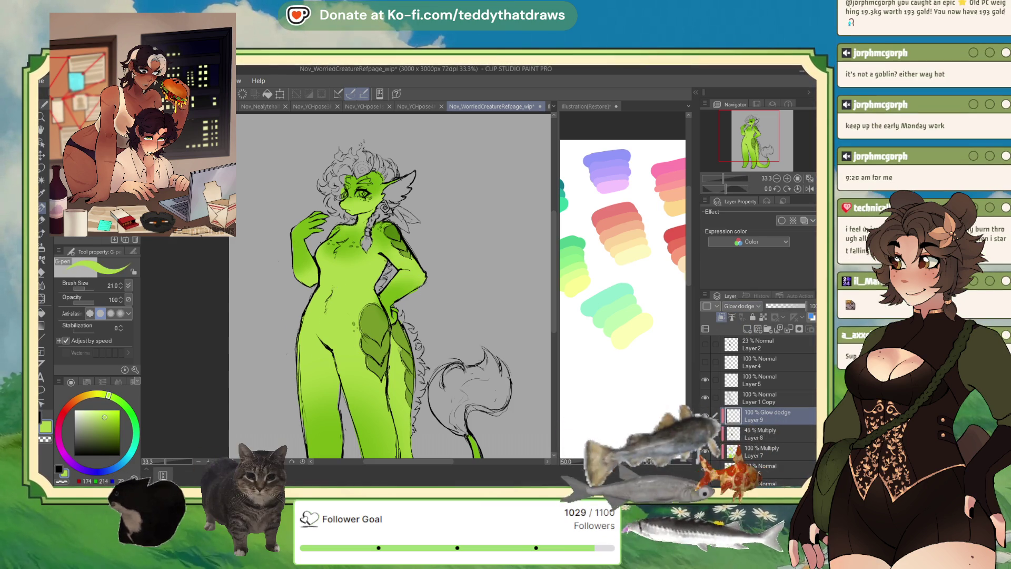
{"action": "left_click", "coordinate": [42, 242]}
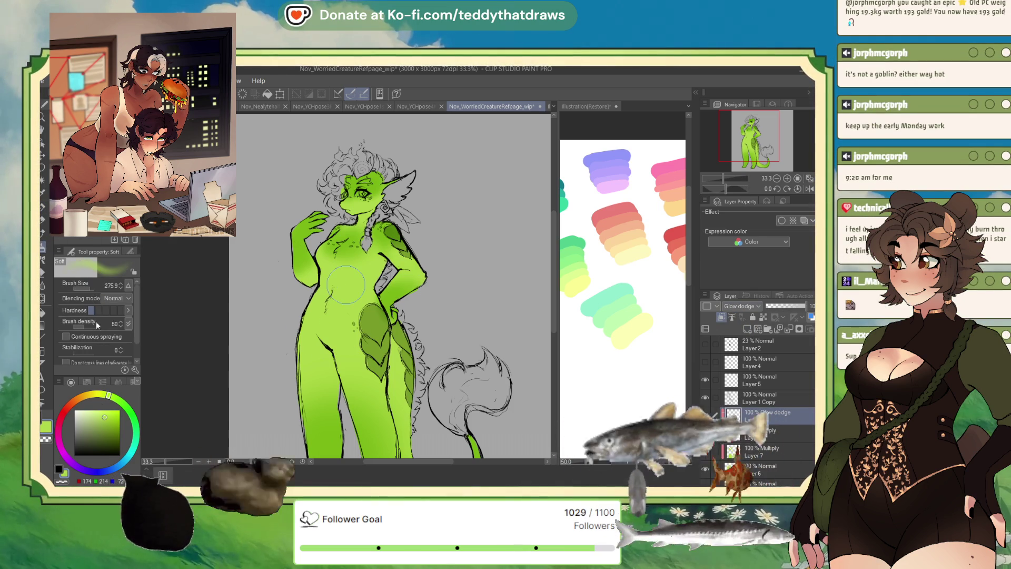
{"action": "left_click", "coordinate": [98, 414]}
{"action": "left_click_drag", "start_coordinate": [337, 287], "coordinate": [328, 305]}
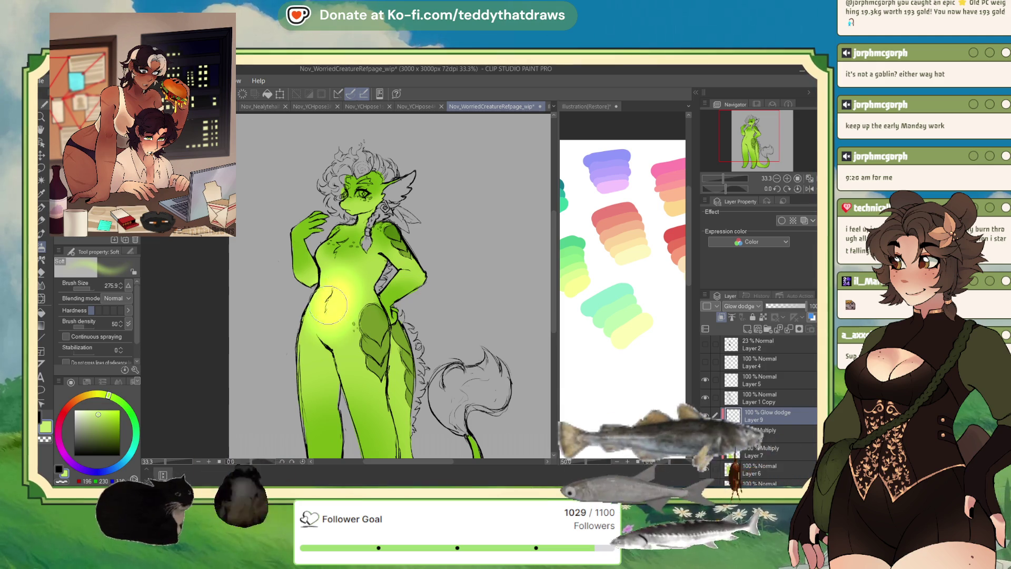
{"action": "mouse_move", "coordinate": [324, 380]}
{"action": "left_mouse_down"}
{"action": "mouse_move", "coordinate": [316, 400]}
{"action": "mouse_move", "coordinate": [316, 368]}
{"action": "left_mouse_up"}
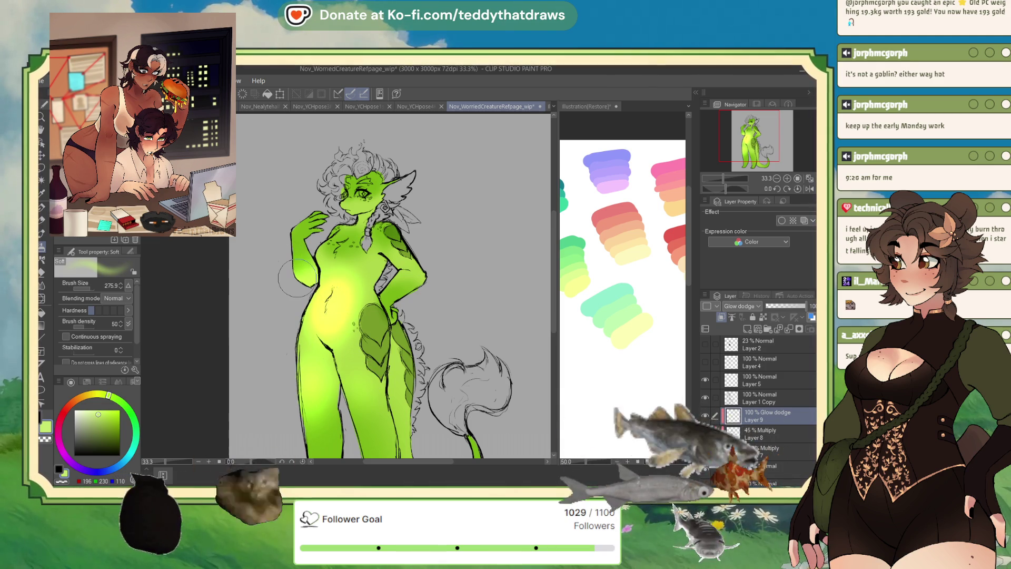
{"action": "left_click", "coordinate": [86, 286]}
{"action": "left_click_drag", "start_coordinate": [341, 202], "coordinate": [368, 212]}
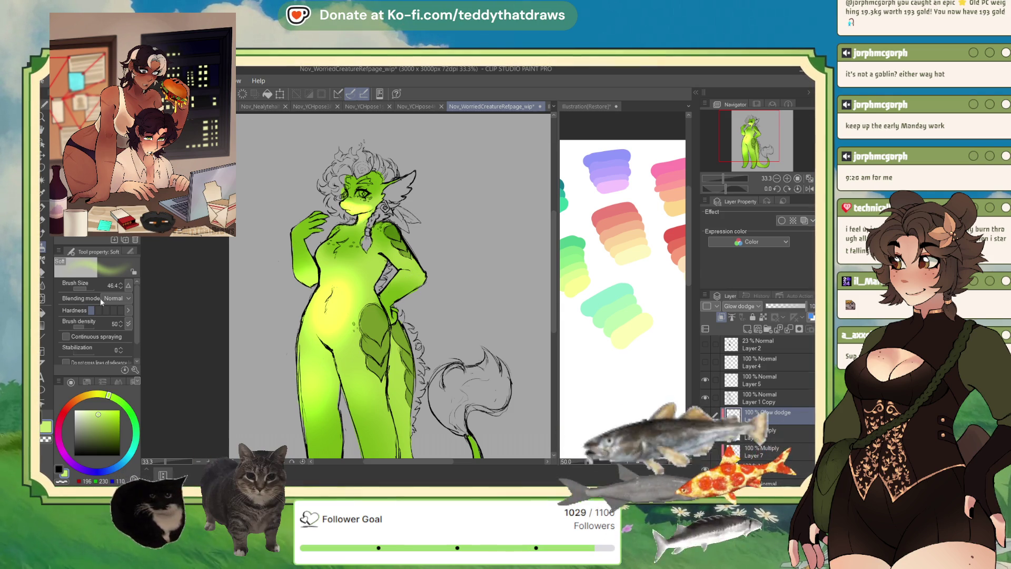
{"action": "left_click_drag", "start_coordinate": [410, 276], "coordinate": [406, 275]}
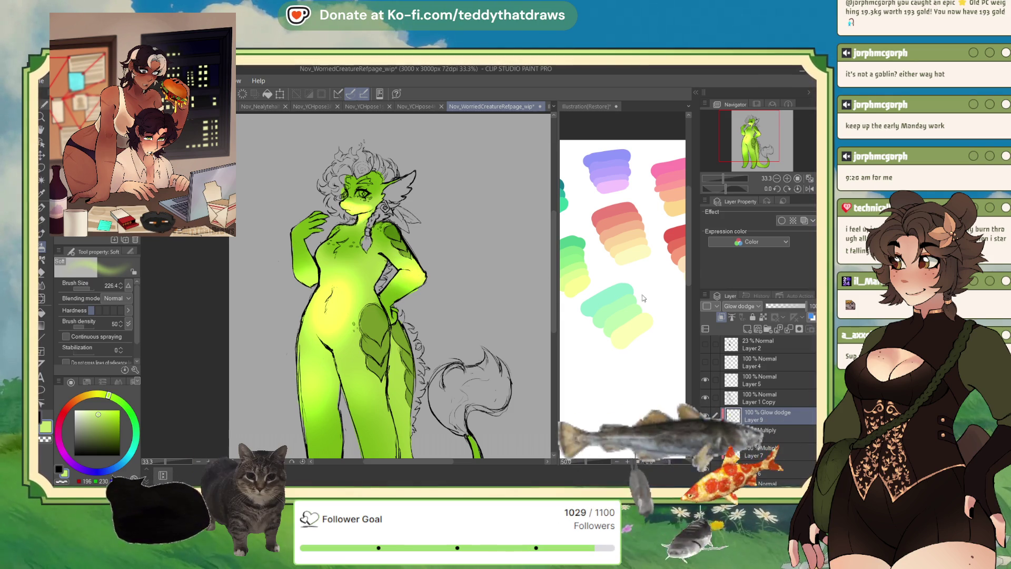
{"action": "left_click_drag", "start_coordinate": [786, 311], "coordinate": [782, 309]}
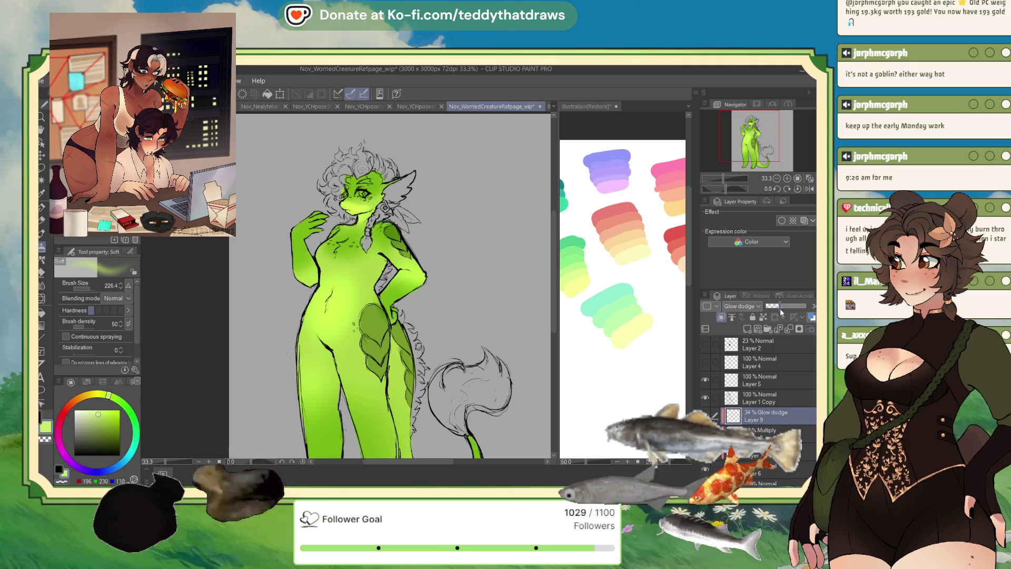
{"action": "scroll", "coordinate": [345, 261], "scroll_direction": "down", "scroll_amount": 2}
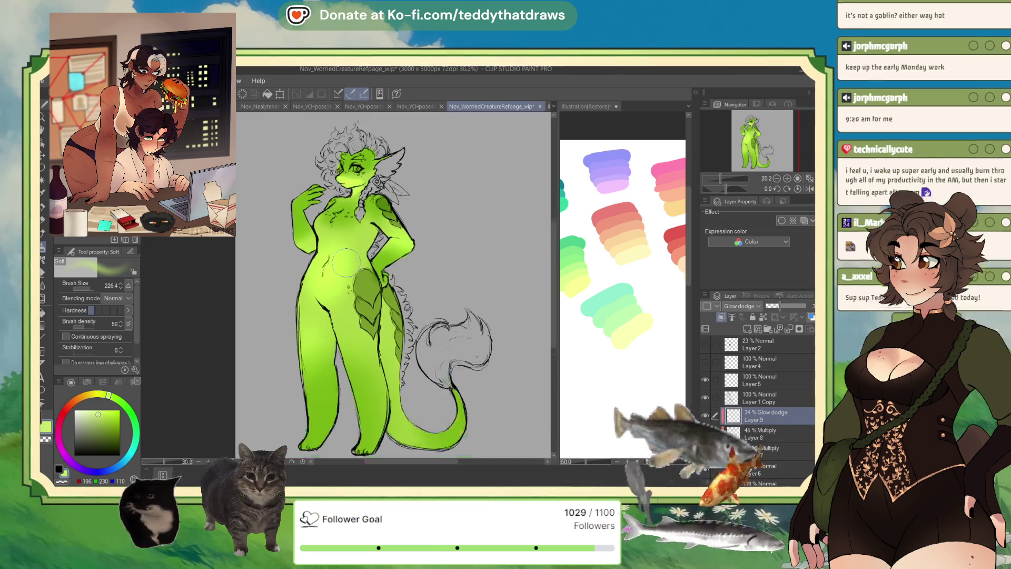
{"action": "scroll", "coordinate": [326, 221], "scroll_direction": "up", "scroll_amount": 1}
{"action": "left_click_drag", "start_coordinate": [773, 308], "coordinate": [770, 319]}
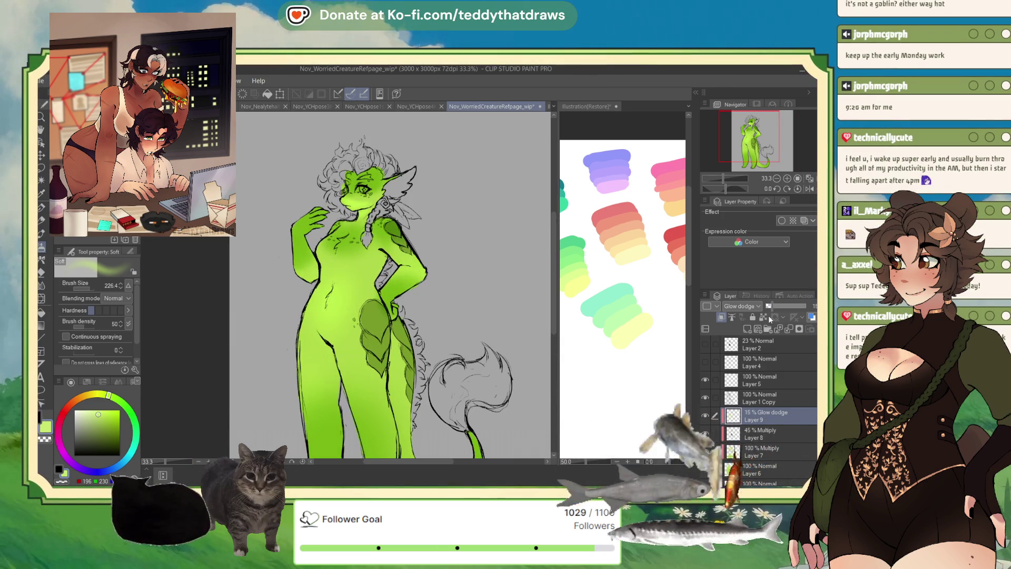
{"action": "key", "text": "ctrl+e"}
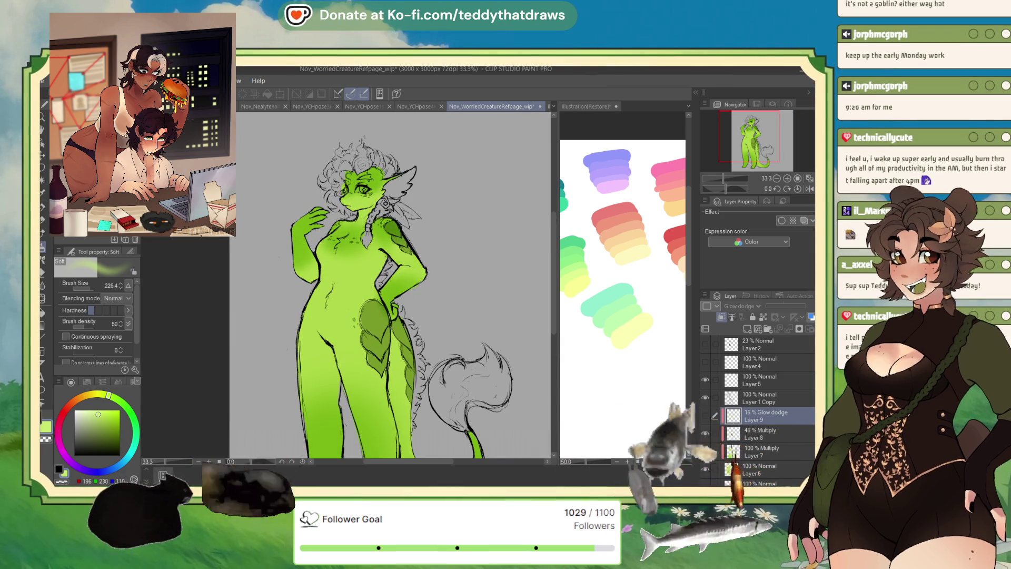
{"action": "scroll", "coordinate": [337, 158], "scroll_direction": "up", "scroll_amount": 5}
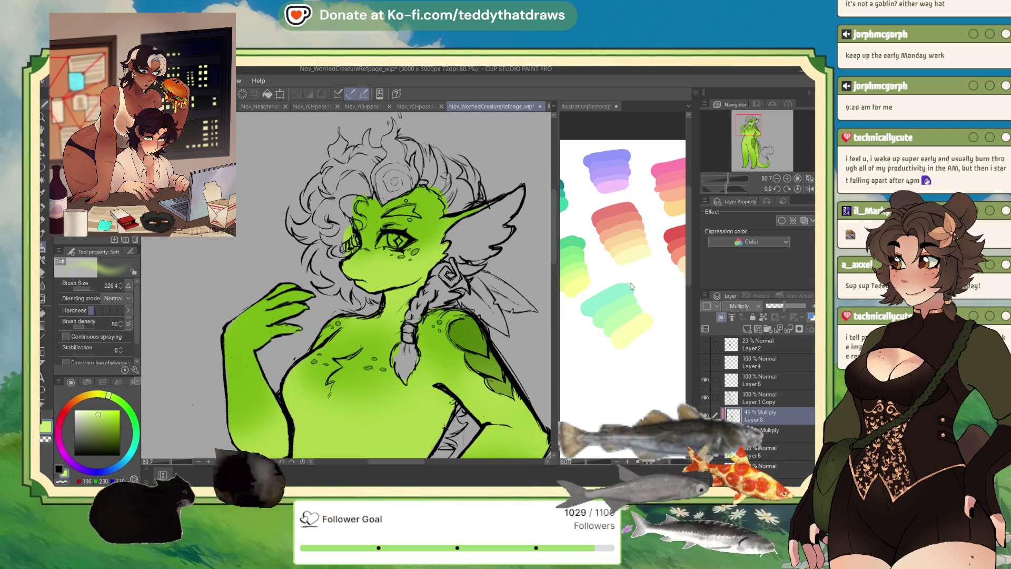
- Add a Gradient Map correction layer over the artwork at 13% opacity
{"action": "key", "text": "ctrl+shift+g"}
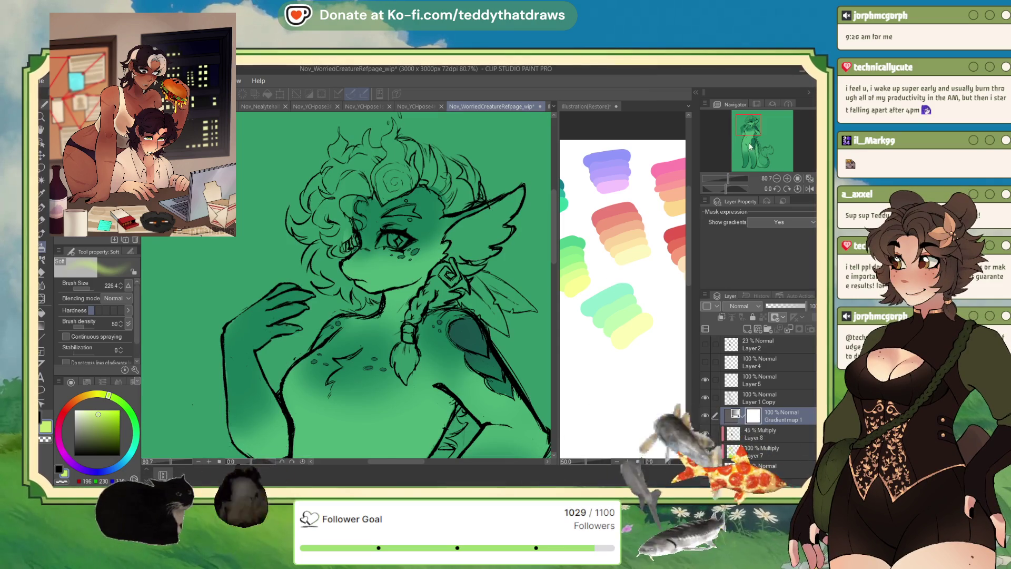
{"action": "left_click", "coordinate": [772, 306]}
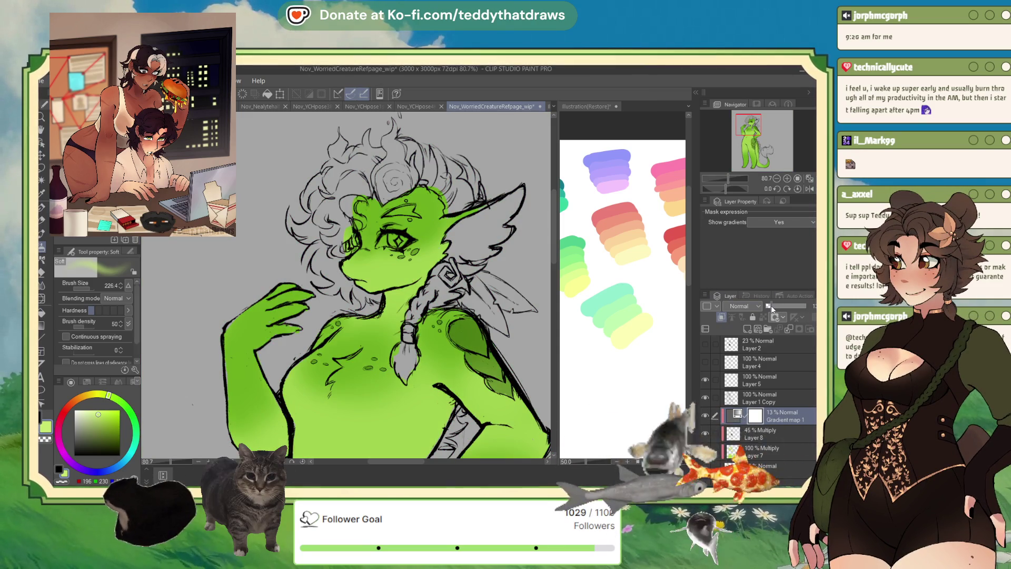
{"action": "key", "text": "ctrl+minus"}
{"action": "key", "text": "ctrl+minus"}
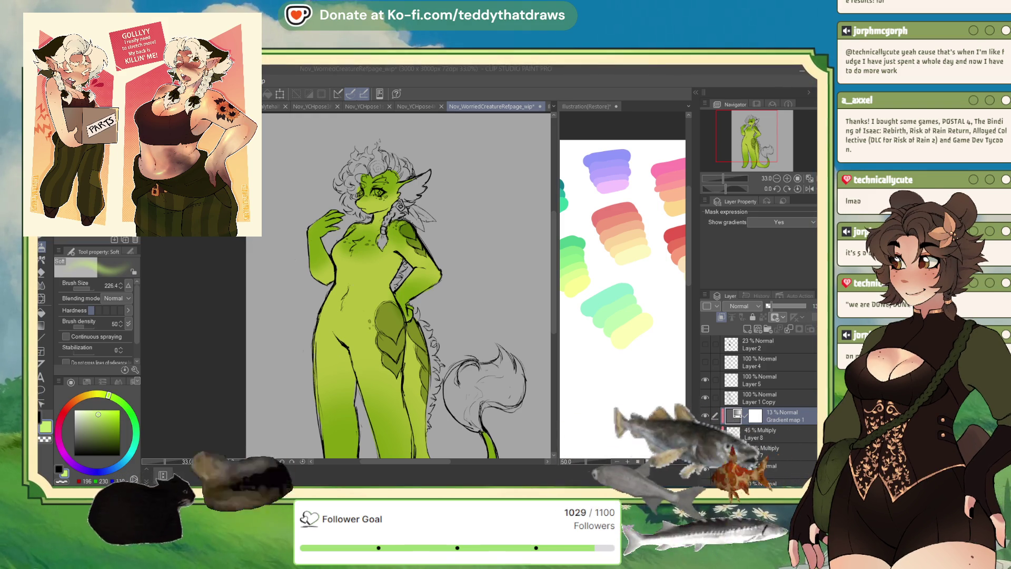
- Add a new layer above Gradient map 1 and choose the G-pen with an orange-red colour
{"action": "scroll", "coordinate": [400, 284], "scroll_direction": "down", "scroll_amount": 3}
{"action": "scroll", "coordinate": [400, 284], "scroll_direction": "up", "scroll_amount": 3}
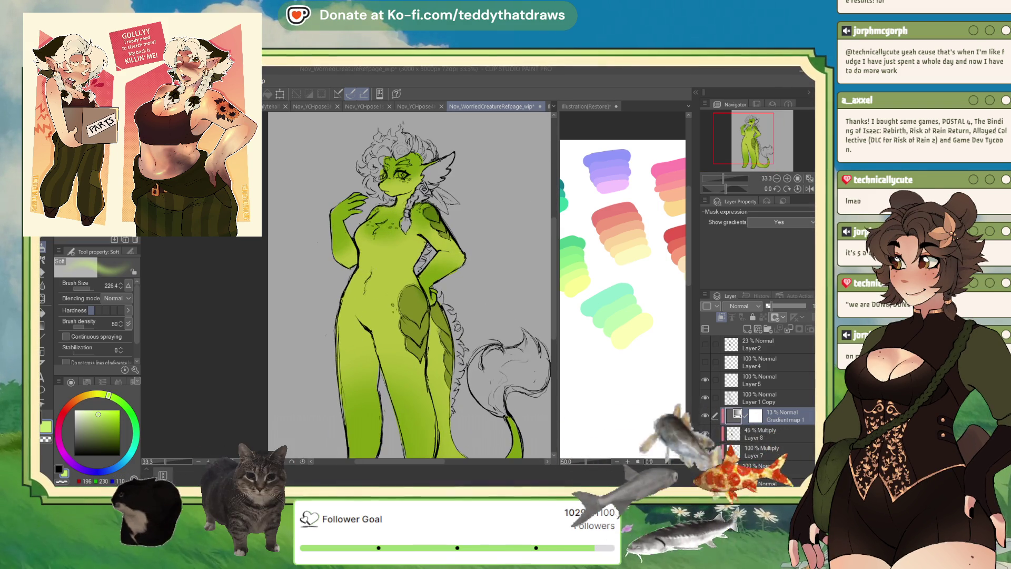
{"action": "scroll", "coordinate": [399, 206], "scroll_direction": "up", "scroll_amount": 3}
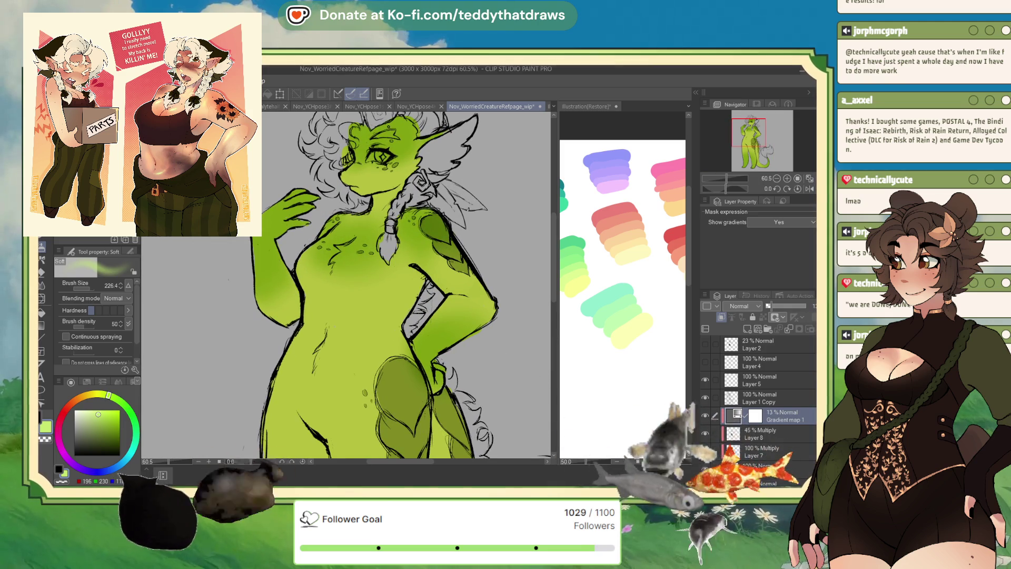
{"action": "scroll", "coordinate": [335, 315], "scroll_direction": "up", "scroll_amount": 2}
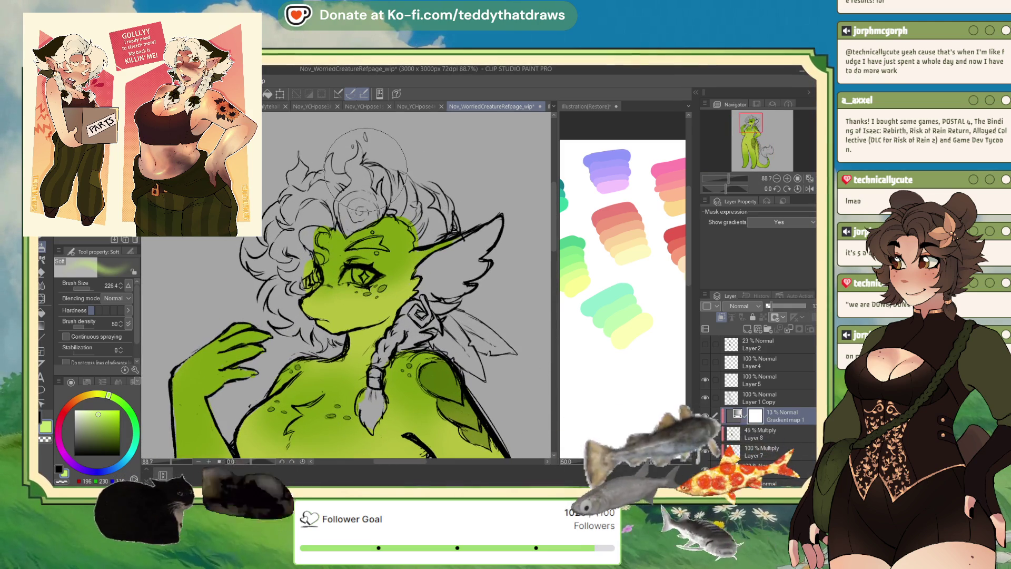
{"action": "left_click", "coordinate": [747, 330]}
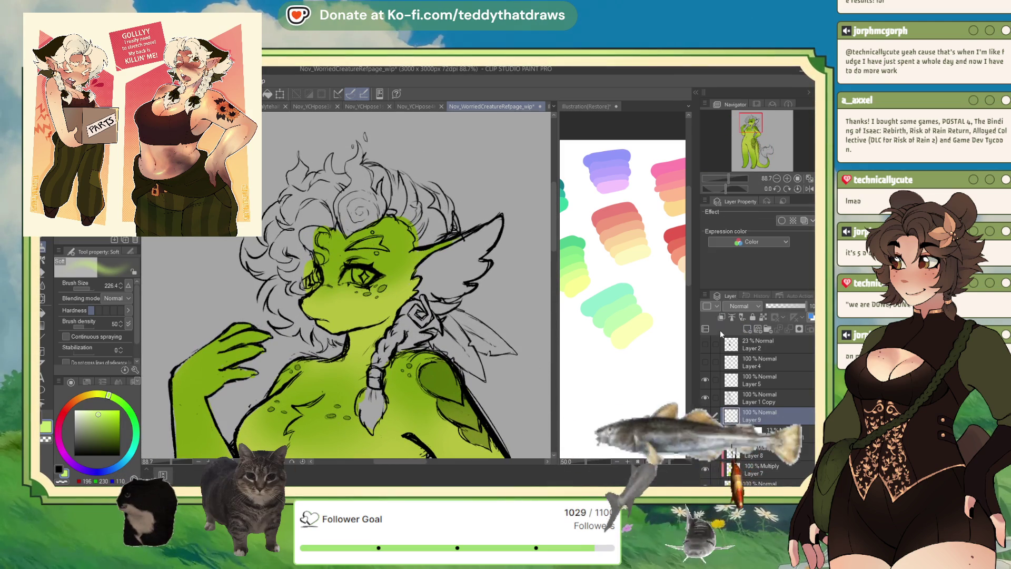
{"action": "left_click", "coordinate": [42, 271]}
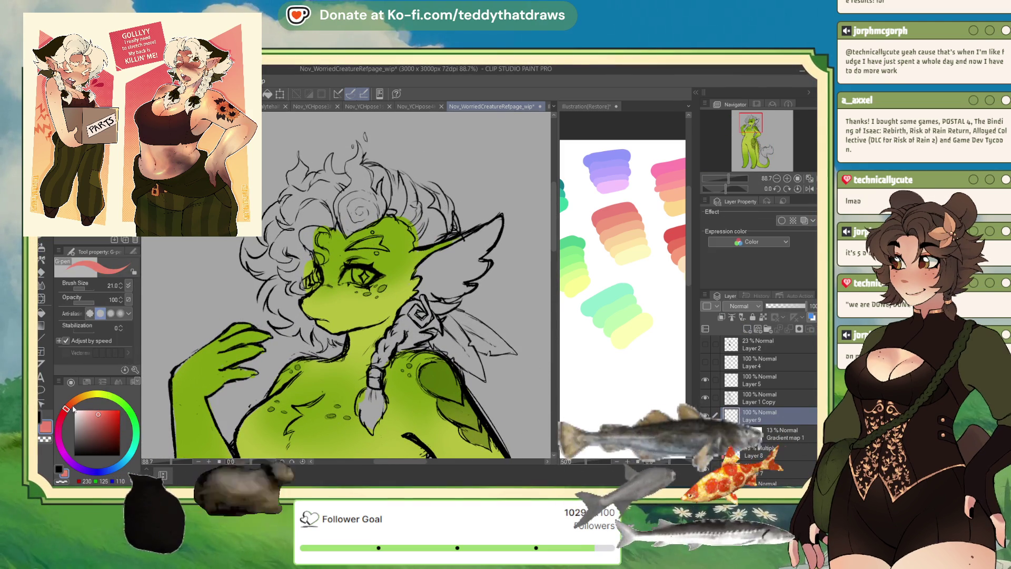
{"action": "left_click", "coordinate": [110, 413]}
{"action": "left_click", "coordinate": [69, 407]}
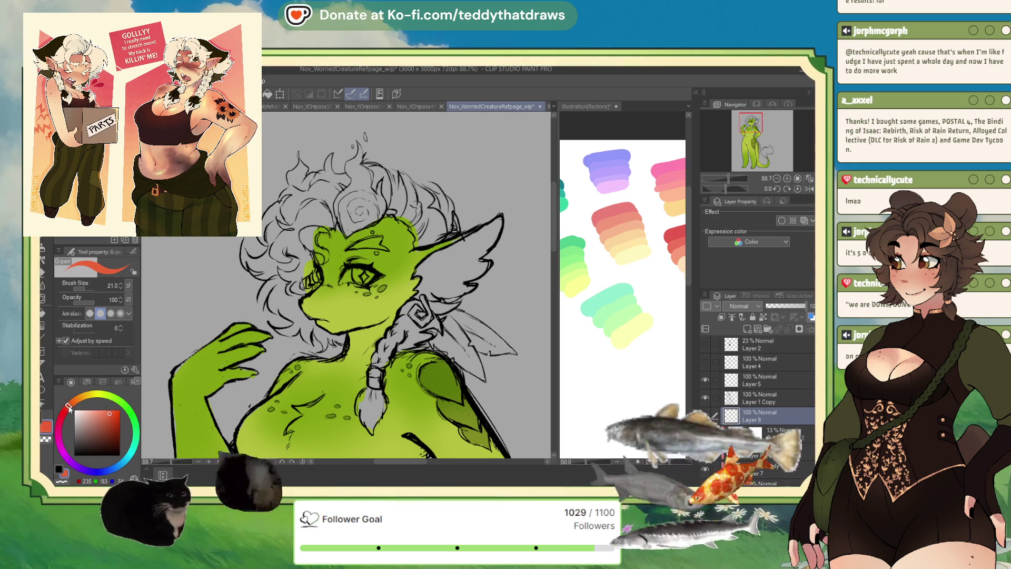
- Paint the left side of the curly hair flat red at pen size 69, up to the swirl
{"action": "left_click_drag", "start_coordinate": [275, 226], "coordinate": [279, 253]}
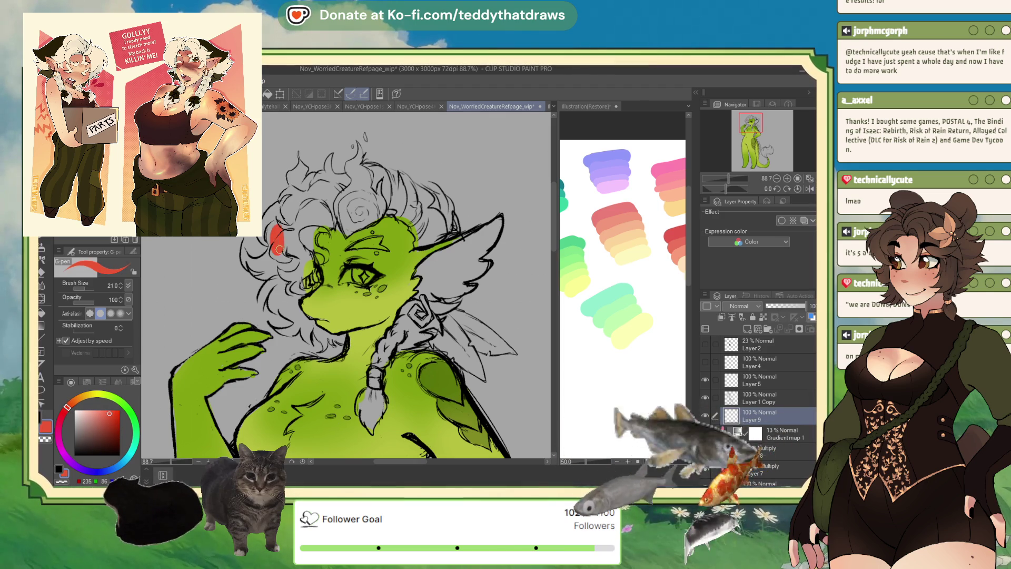
{"action": "left_click", "coordinate": [87, 287]}
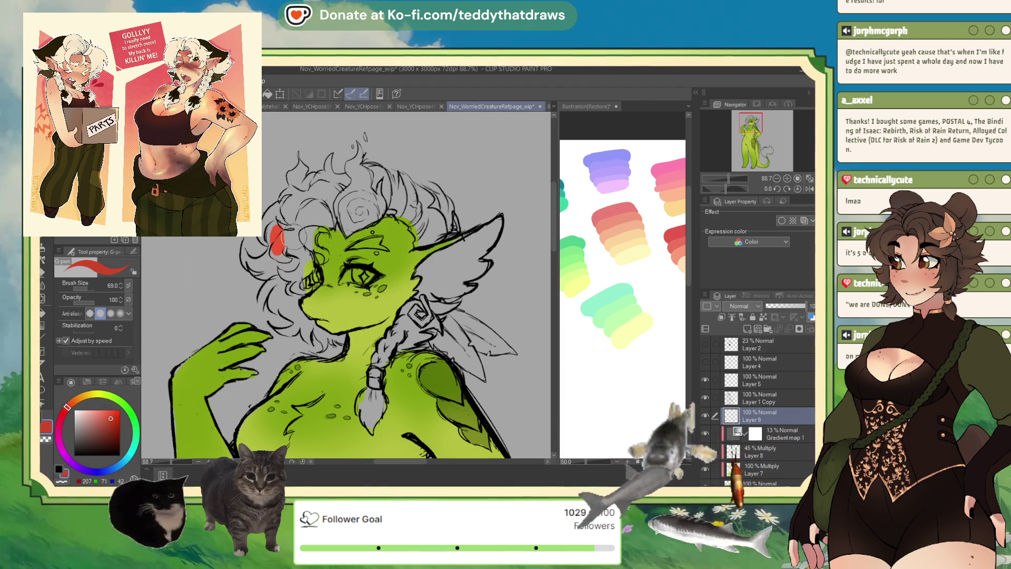
{"action": "mouse_move", "coordinate": [294, 237]}
{"action": "left_mouse_down"}
{"action": "mouse_move", "coordinate": [274, 232]}
{"action": "mouse_move", "coordinate": [284, 250]}
{"action": "mouse_move", "coordinate": [295, 232]}
{"action": "left_mouse_up"}
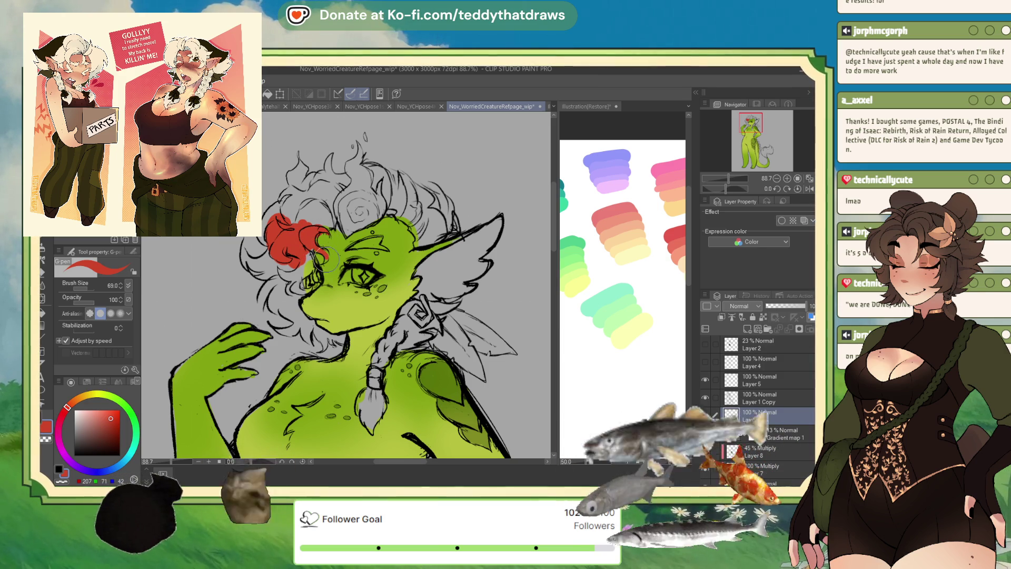
{"action": "mouse_move", "coordinate": [310, 251]}
{"action": "left_mouse_down"}
{"action": "mouse_move", "coordinate": [287, 274]}
{"action": "mouse_move", "coordinate": [242, 255]}
{"action": "mouse_move", "coordinate": [274, 247]}
{"action": "mouse_move", "coordinate": [261, 300]}
{"action": "mouse_move", "coordinate": [296, 325]}
{"action": "left_mouse_up"}
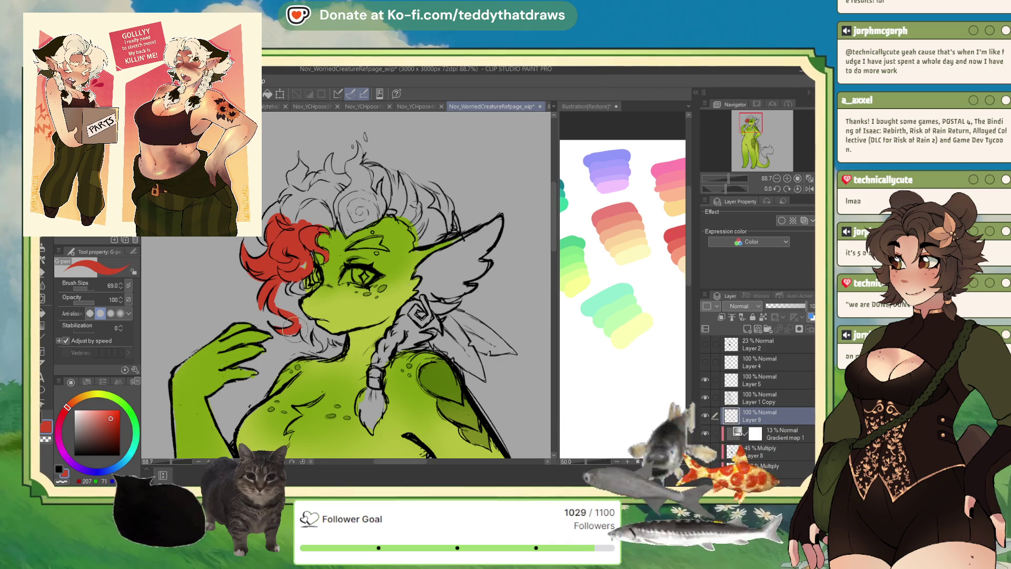
{"action": "left_click_drag", "start_coordinate": [310, 330], "coordinate": [349, 346]}
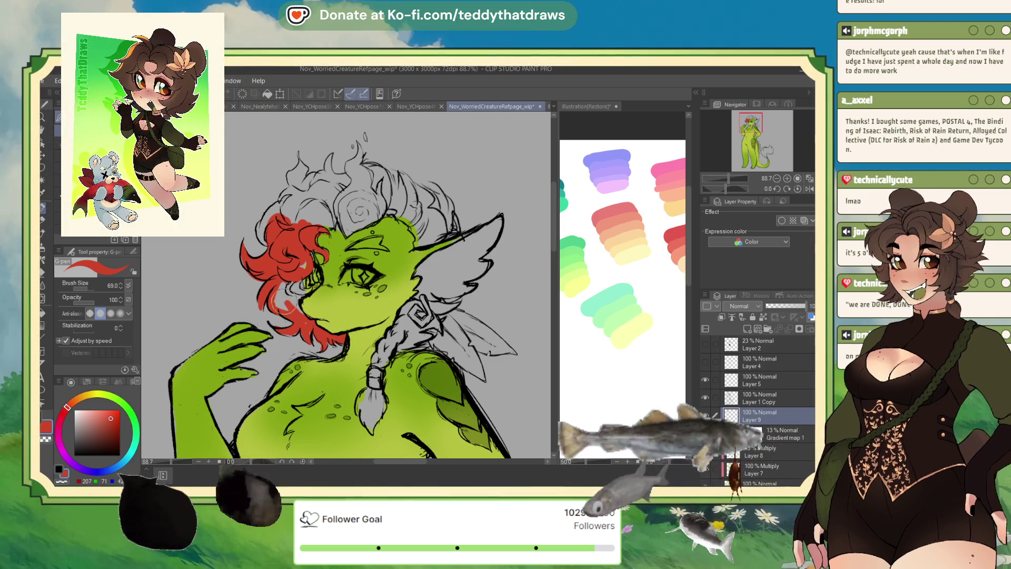
{"action": "left_click_drag", "start_coordinate": [266, 287], "coordinate": [305, 316]}
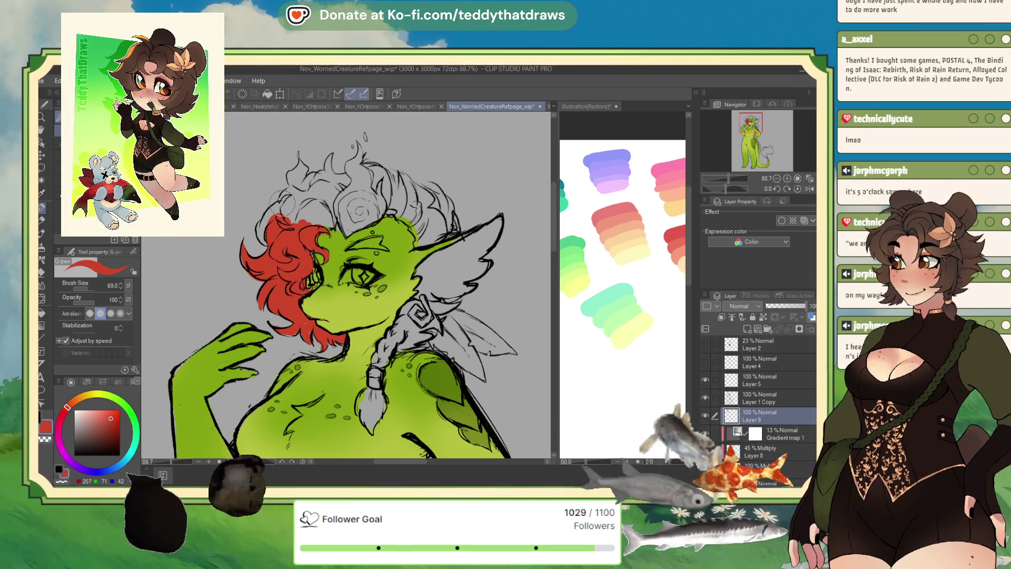
{"action": "mouse_move", "coordinate": [289, 212]}
{"action": "left_mouse_down"}
{"action": "mouse_move", "coordinate": [315, 216]}
{"action": "mouse_move", "coordinate": [316, 205]}
{"action": "mouse_move", "coordinate": [295, 193]}
{"action": "mouse_move", "coordinate": [281, 197]}
{"action": "left_mouse_up"}
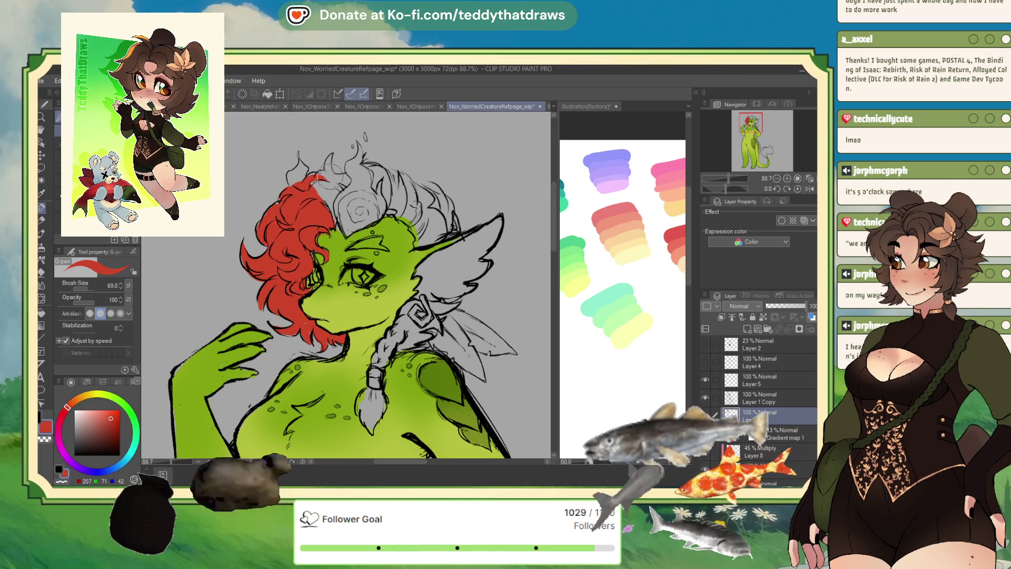
{"action": "left_click_drag", "start_coordinate": [332, 174], "coordinate": [337, 179]}
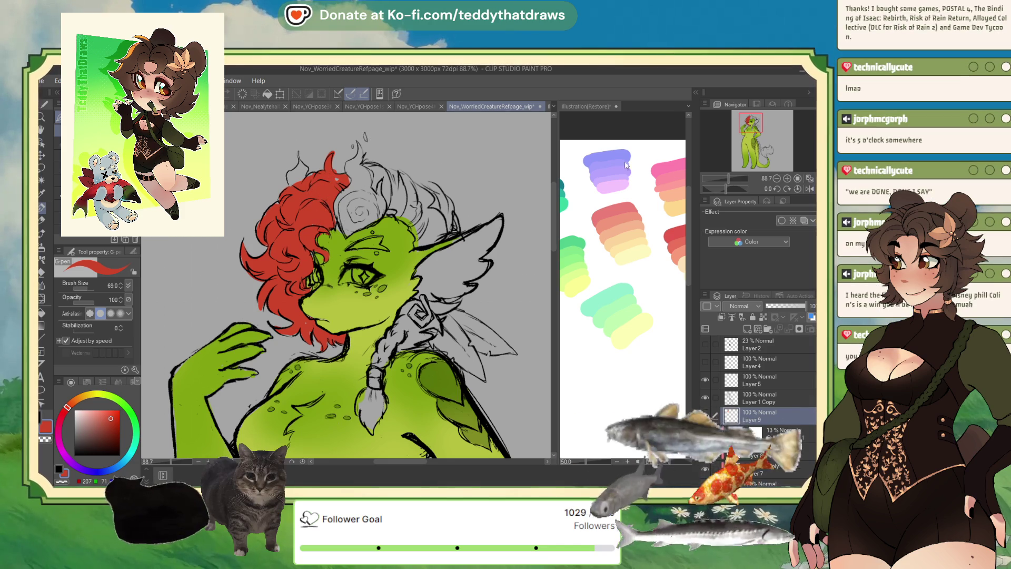
- Mirror the view and fill the other side of the hair and remaining gaps red
{"action": "left_click", "coordinate": [811, 190]}
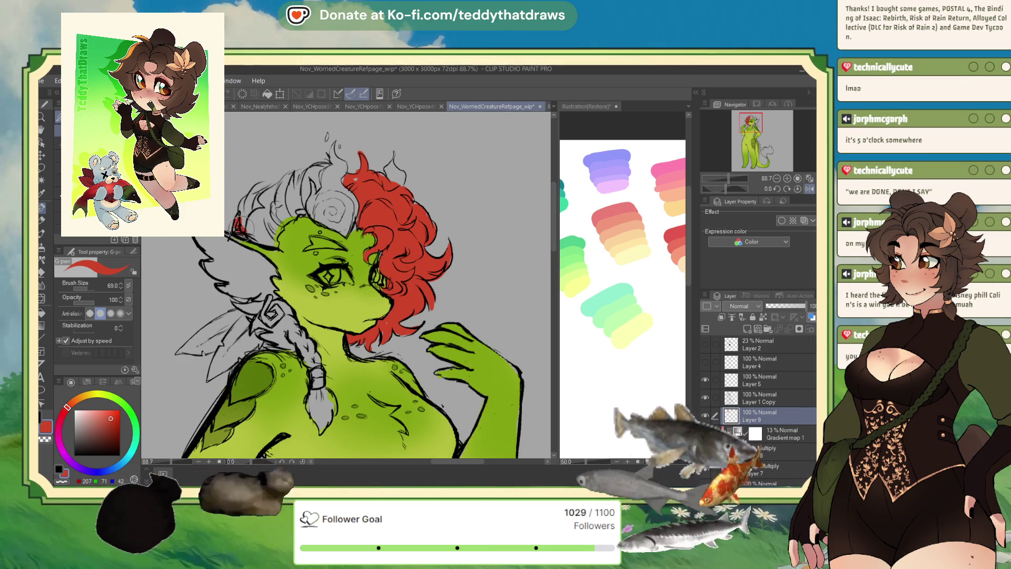
{"action": "mouse_move", "coordinate": [258, 185]}
{"action": "left_mouse_down"}
{"action": "mouse_move", "coordinate": [248, 221]}
{"action": "mouse_move", "coordinate": [292, 176]}
{"action": "mouse_move", "coordinate": [316, 182]}
{"action": "left_mouse_up"}
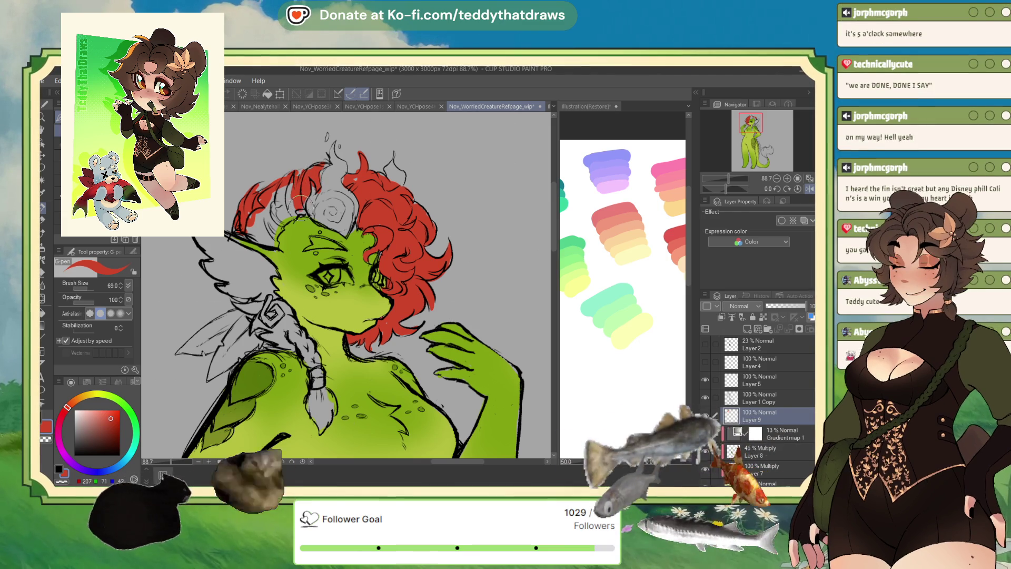
{"action": "left_click_drag", "start_coordinate": [275, 215], "coordinate": [266, 215]}
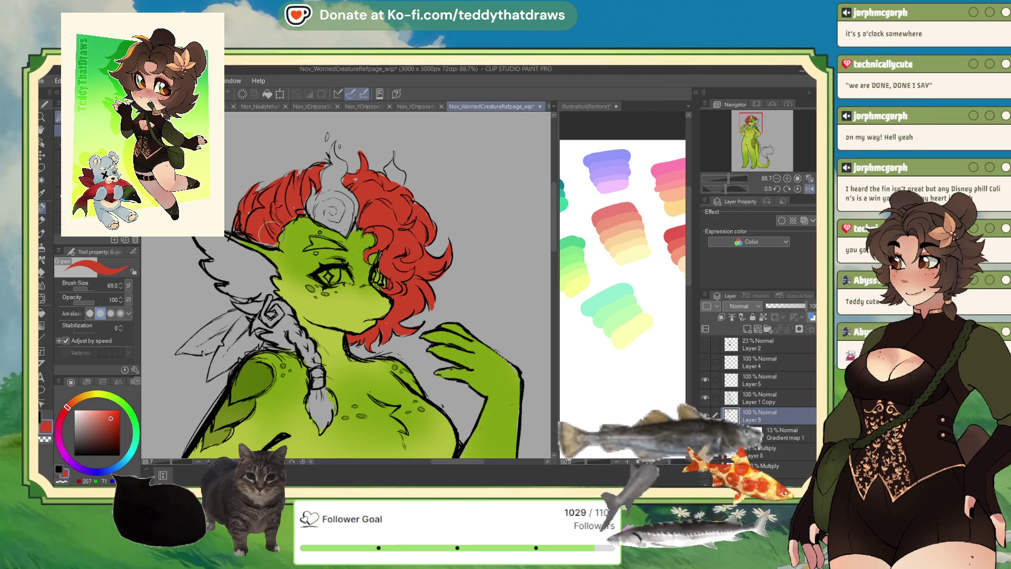
{"action": "scroll", "coordinate": [300, 147], "scroll_direction": "up", "scroll_amount": 3}
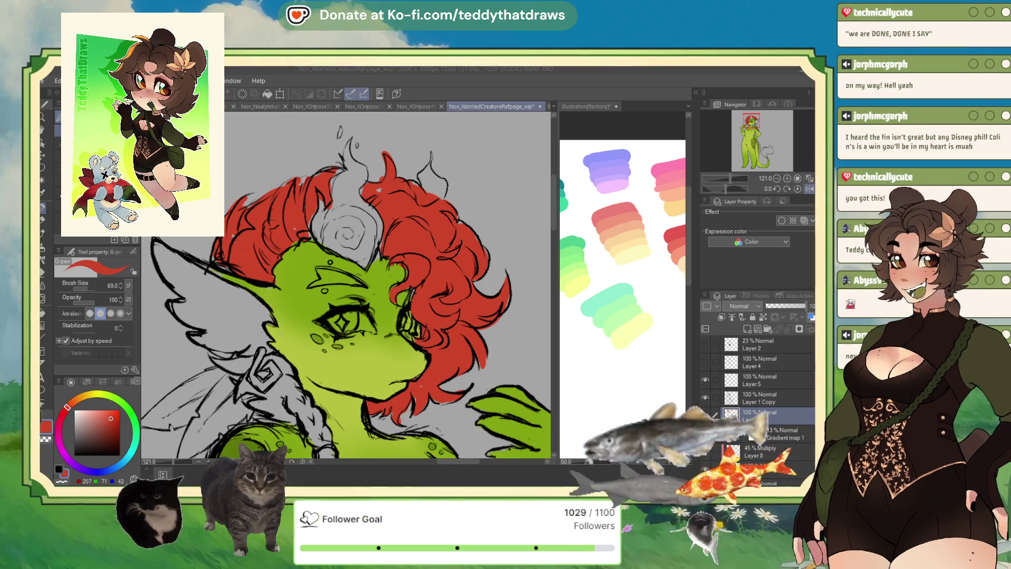
- Fill the braid and the hair around the earring with red, and select orange
{"action": "left_click_drag", "start_coordinate": [263, 372], "coordinate": [236, 396]}
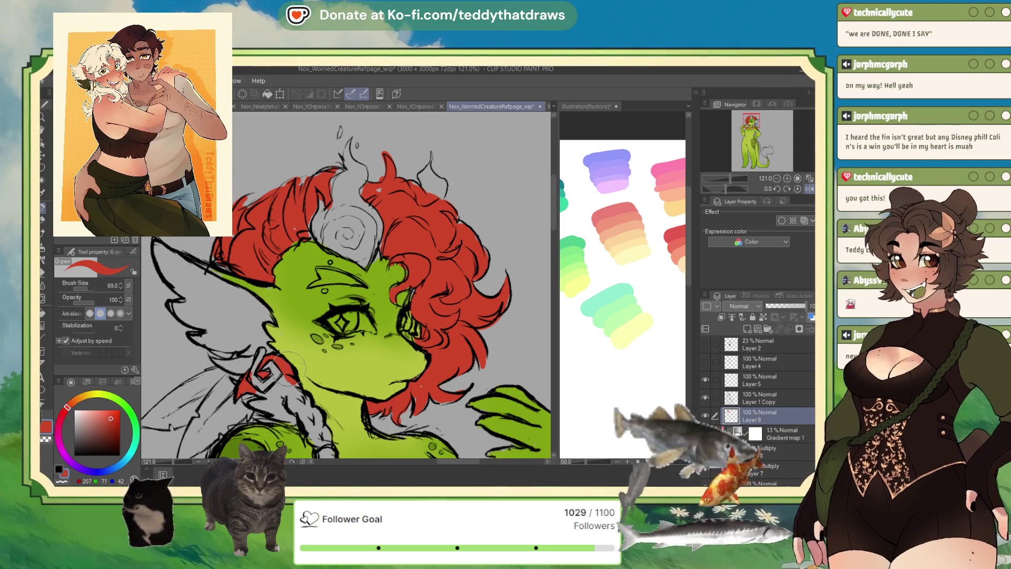
{"action": "mouse_move", "coordinate": [272, 377]}
{"action": "left_mouse_down"}
{"action": "mouse_move", "coordinate": [268, 392]}
{"action": "mouse_move", "coordinate": [315, 433]}
{"action": "left_mouse_up"}
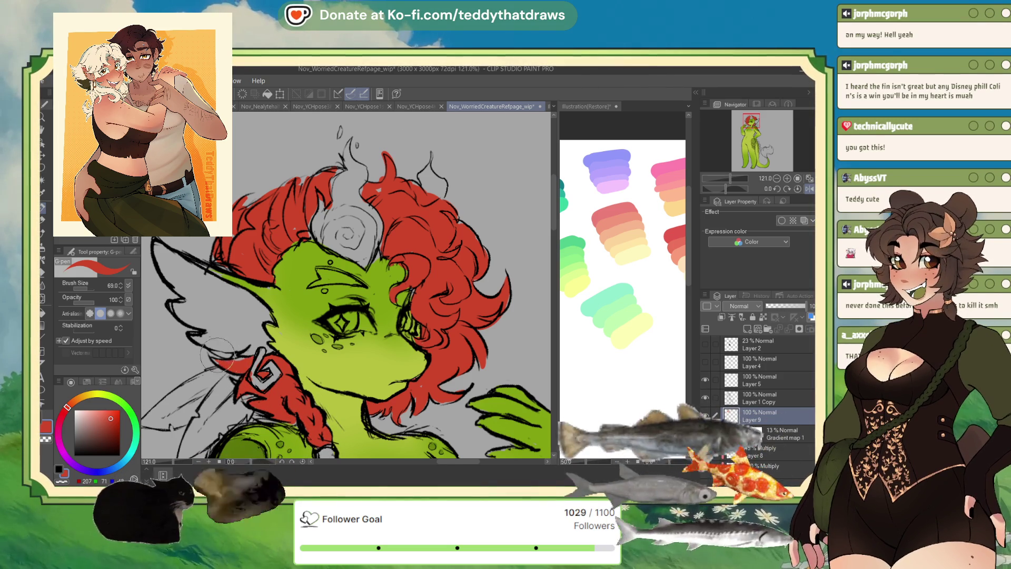
{"action": "mouse_move", "coordinate": [212, 350]}
{"action": "left_mouse_down"}
{"action": "mouse_move", "coordinate": [233, 356]}
{"action": "mouse_move", "coordinate": [240, 389]}
{"action": "left_mouse_up"}
{"action": "scroll", "coordinate": [293, 360], "scroll_direction": "down", "scroll_amount": 4}
{"action": "scroll", "coordinate": [337, 379], "scroll_direction": "up", "scroll_amount": 3}
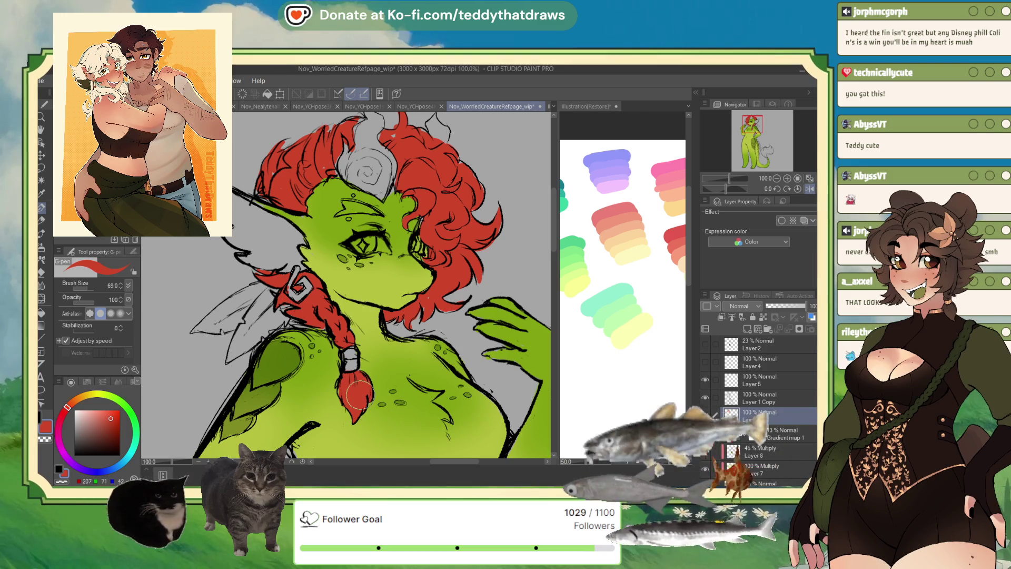
{"action": "scroll", "coordinate": [359, 394], "scroll_direction": "up", "scroll_amount": 3}
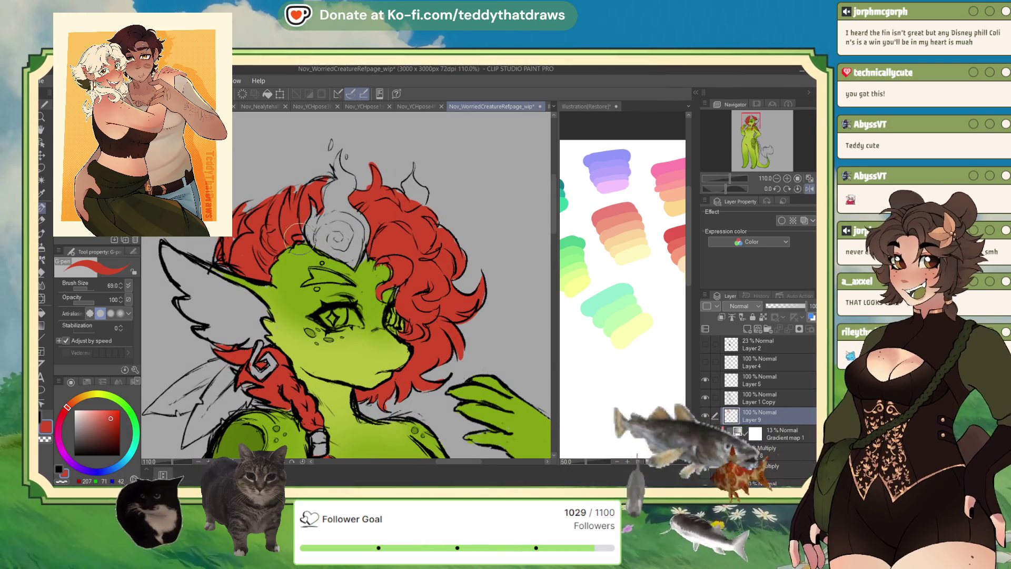
{"action": "scroll", "coordinate": [234, 245], "scroll_direction": "down", "scroll_amount": 1}
{"action": "left_click", "coordinate": [72, 401]}
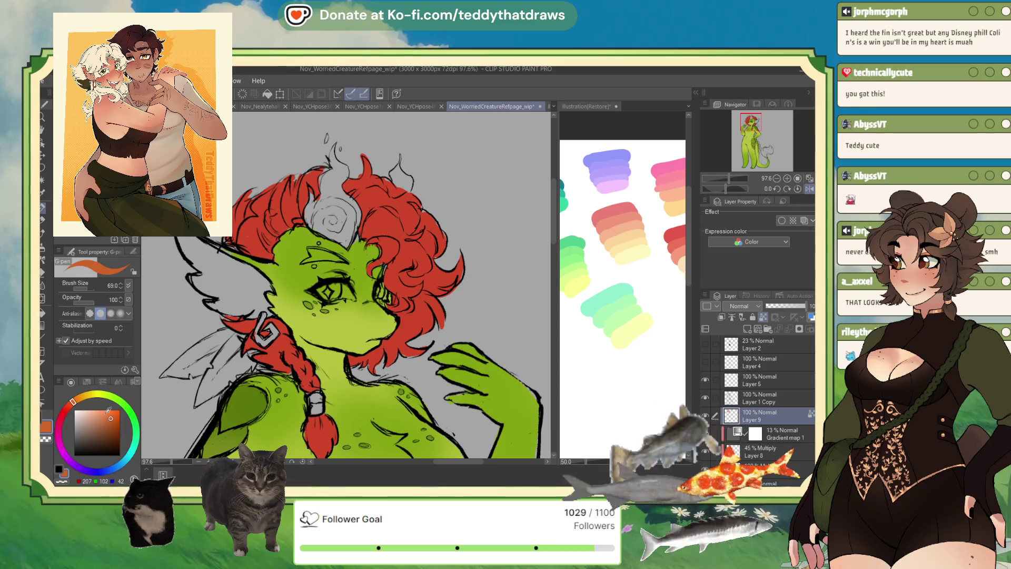
- With the Soft airbrush, spray orange highlights over the hair and blend the braid's red back in
{"action": "left_click", "coordinate": [41, 246]}
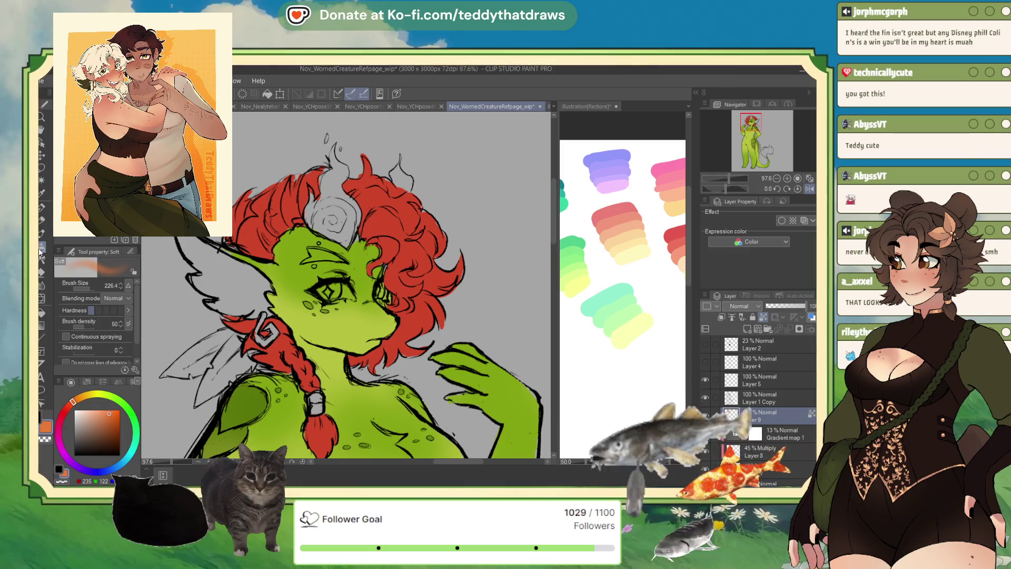
{"action": "mouse_move", "coordinate": [278, 167]}
{"action": "left_mouse_down"}
{"action": "mouse_move", "coordinate": [279, 211]}
{"action": "mouse_move", "coordinate": [400, 168]}
{"action": "mouse_move", "coordinate": [458, 253]}
{"action": "mouse_move", "coordinate": [418, 348]}
{"action": "mouse_move", "coordinate": [376, 366]}
{"action": "mouse_move", "coordinate": [339, 426]}
{"action": "left_mouse_up"}
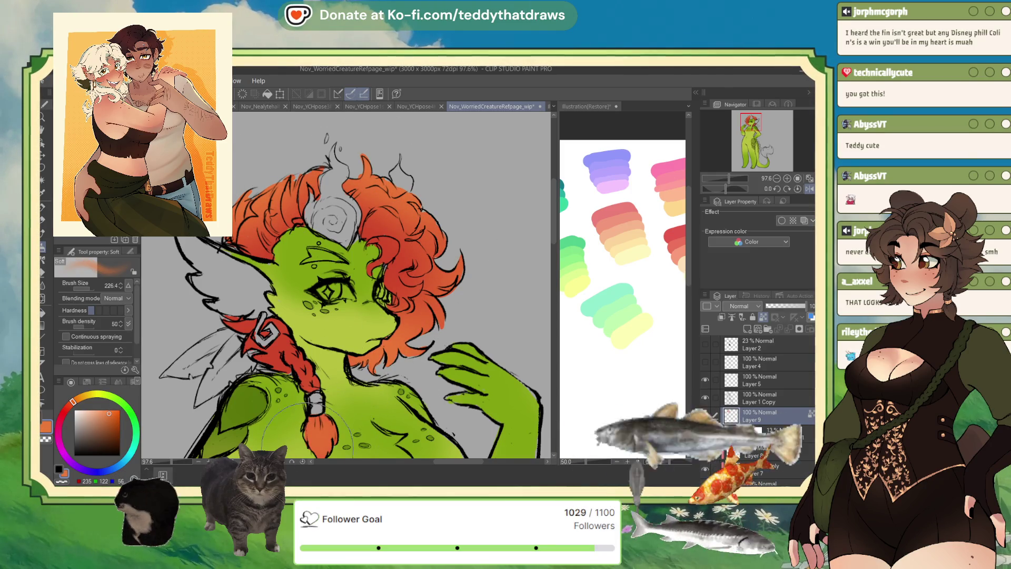
{"action": "scroll", "coordinate": [332, 237], "scroll_direction": "down", "scroll_amount": 2}
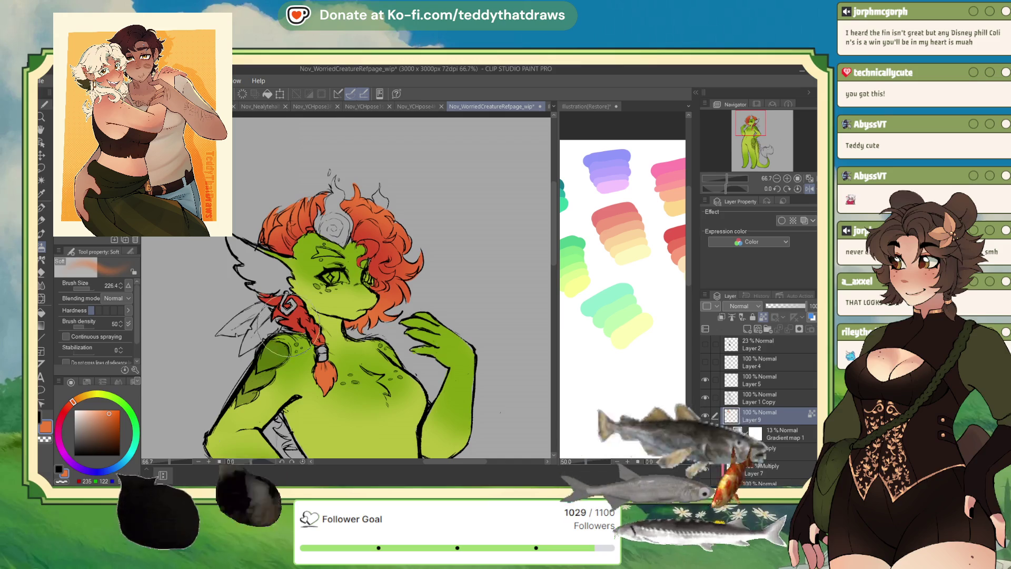
{"action": "left_click", "coordinate": [269, 301], "text": "alt"}
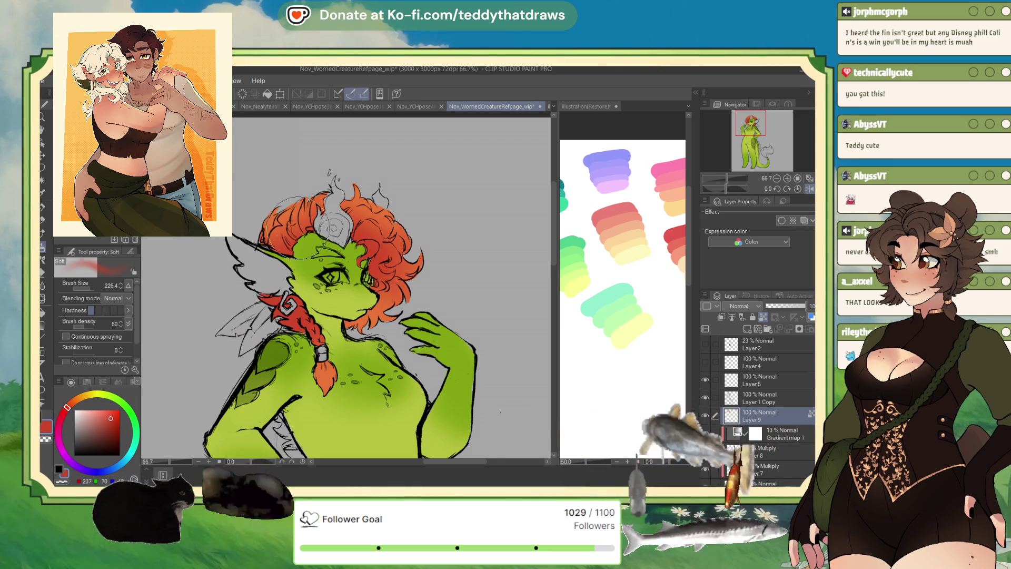
{"action": "mouse_move", "coordinate": [369, 211]}
{"action": "left_mouse_down"}
{"action": "mouse_move", "coordinate": [390, 263]}
{"action": "mouse_move", "coordinate": [381, 306]}
{"action": "left_mouse_up"}
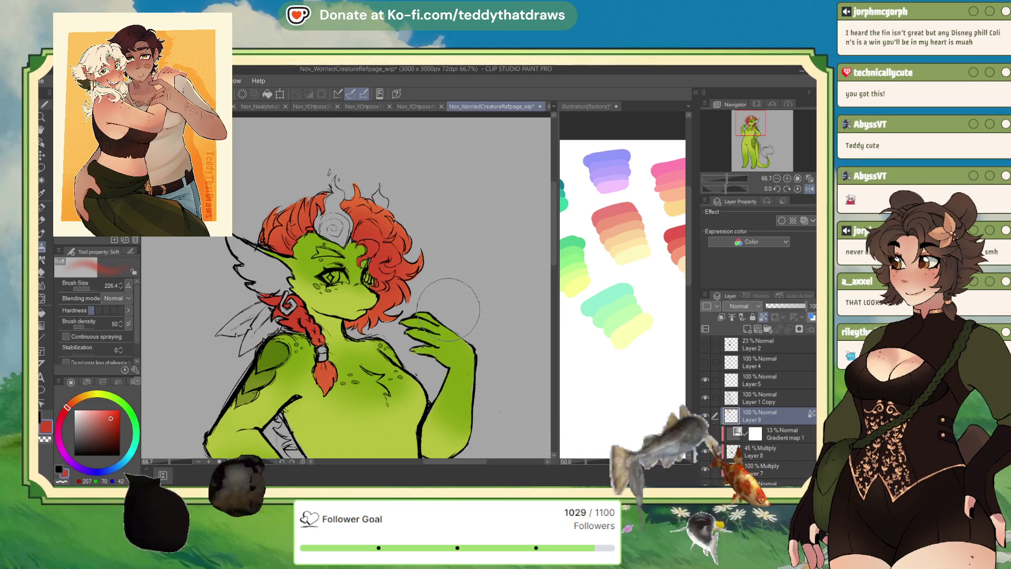
{"action": "scroll", "coordinate": [359, 274], "scroll_direction": "down", "scroll_amount": 2}
{"action": "scroll", "coordinate": [368, 243], "scroll_direction": "up", "scroll_amount": 2}
{"action": "scroll", "coordinate": [377, 216], "scroll_direction": "down", "scroll_amount": 2}
- With the pen and the canvas flipped back, enlarge the red forehead marking above the eye
{"action": "scroll", "coordinate": [387, 208], "scroll_direction": "up", "scroll_amount": 2}
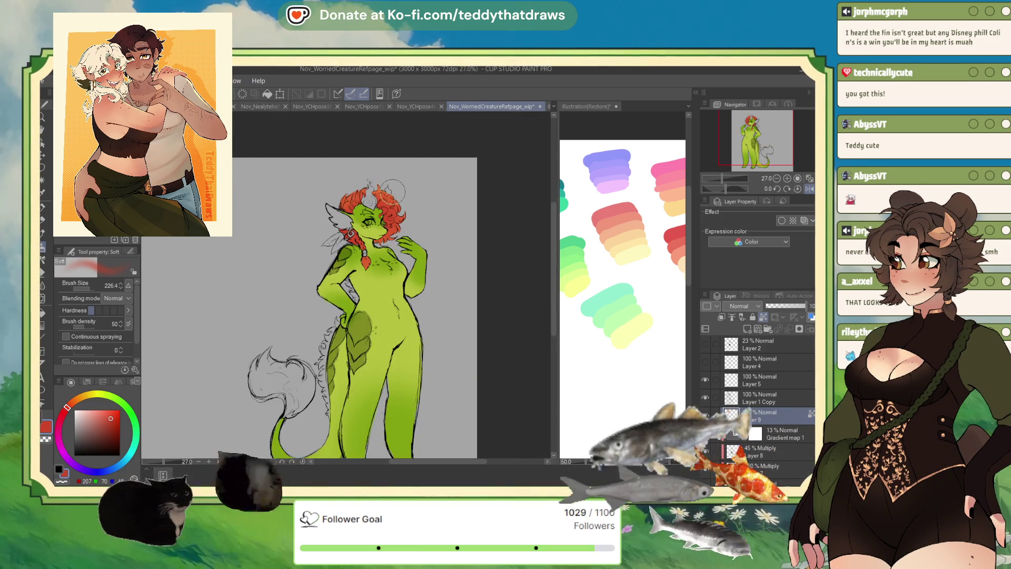
{"action": "scroll", "coordinate": [378, 235], "scroll_direction": "up", "scroll_amount": 1}
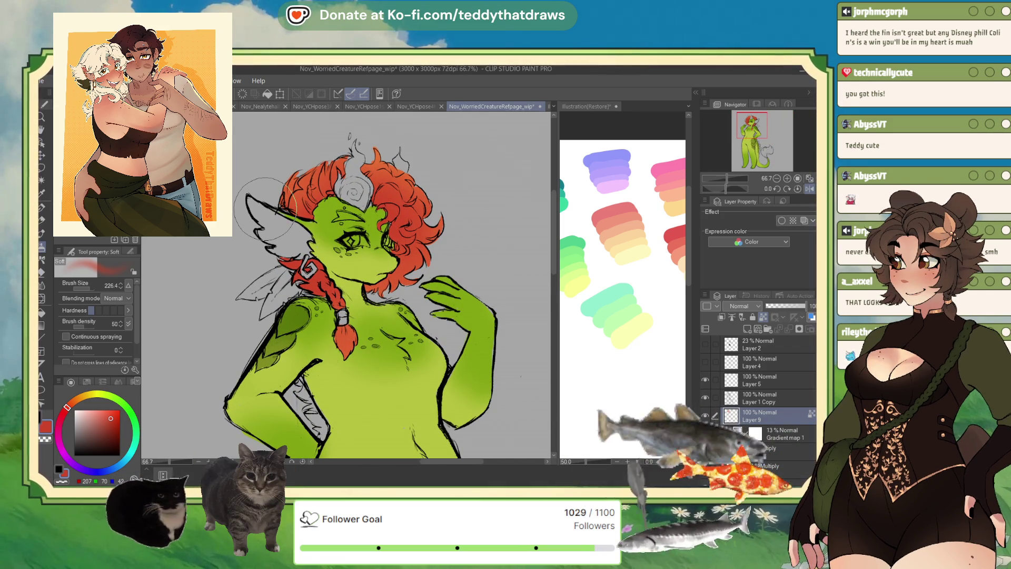
{"action": "scroll", "coordinate": [288, 254], "scroll_direction": "up", "scroll_amount": 2}
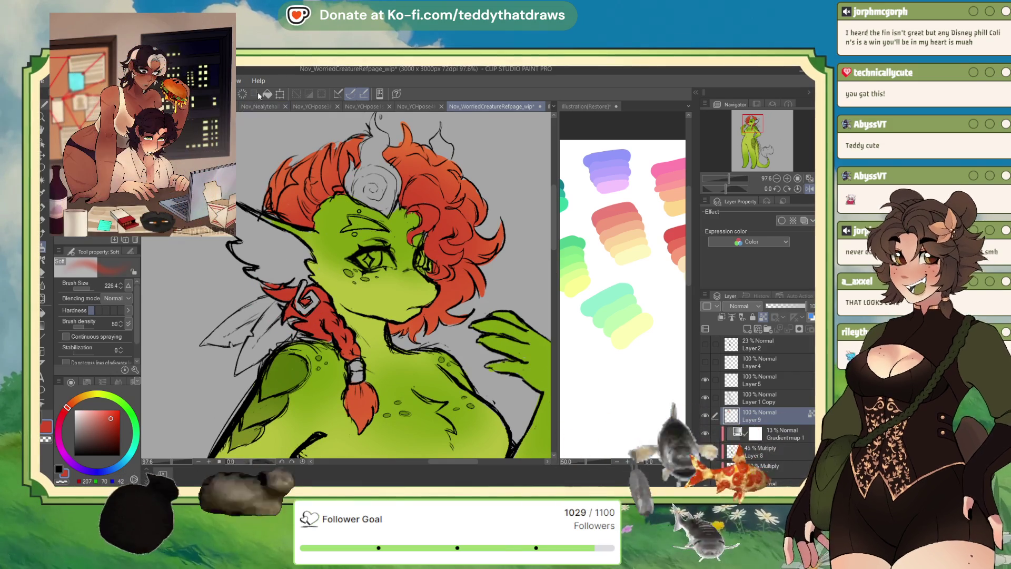
{"action": "scroll", "coordinate": [401, 187], "scroll_direction": "down", "scroll_amount": 3}
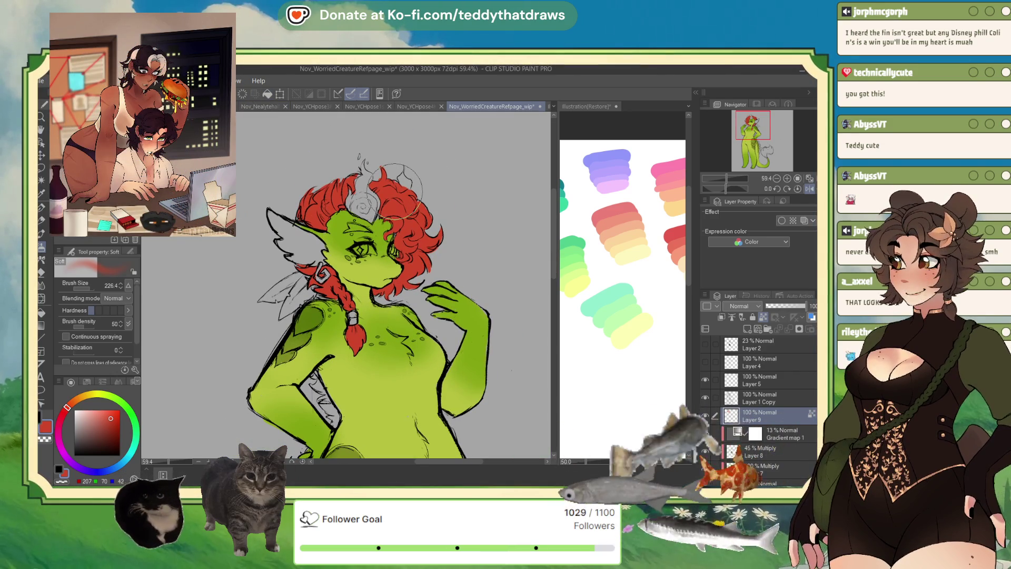
{"action": "scroll", "coordinate": [400, 187], "scroll_direction": "up", "scroll_amount": 3}
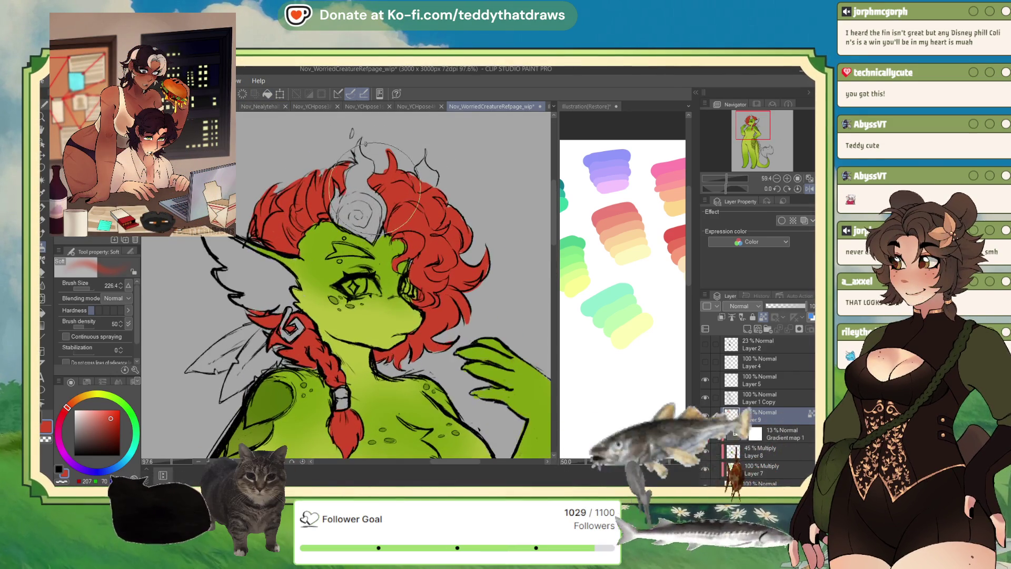
{"action": "scroll", "coordinate": [411, 164], "scroll_direction": "down", "scroll_amount": 5}
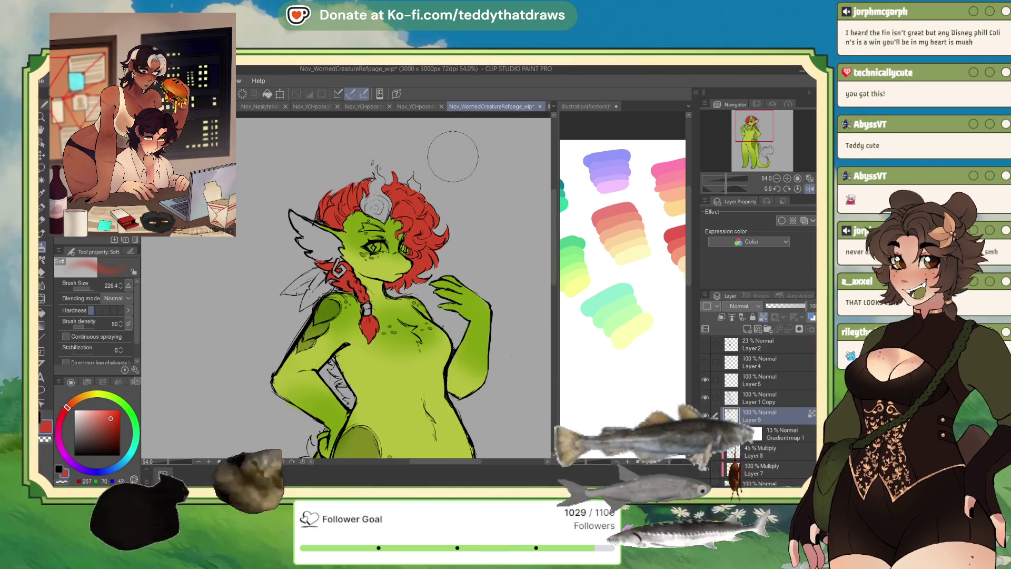
{"action": "scroll", "coordinate": [392, 185], "scroll_direction": "up", "scroll_amount": 2}
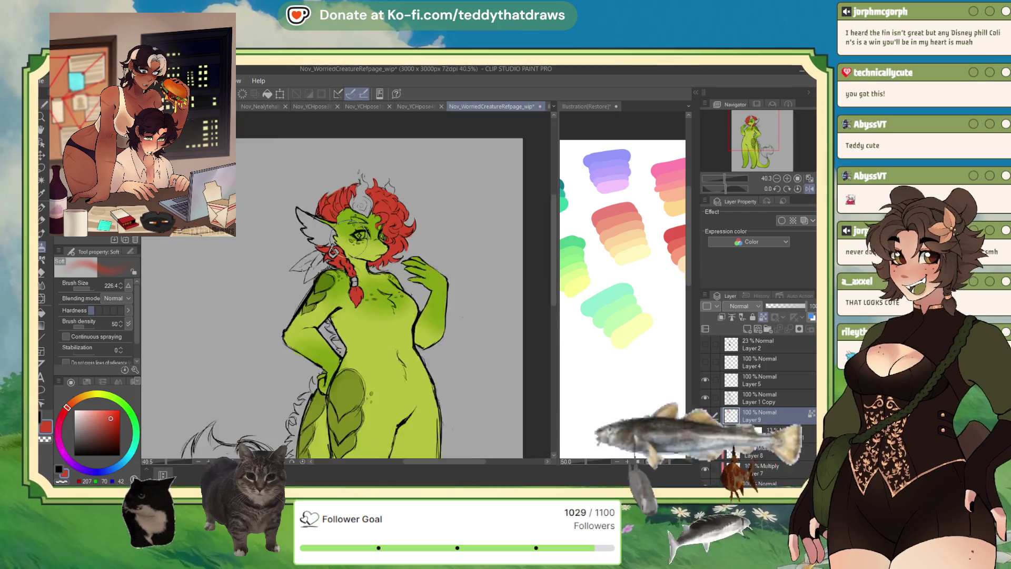
{"action": "scroll", "coordinate": [382, 218], "scroll_direction": "up", "scroll_amount": 5}
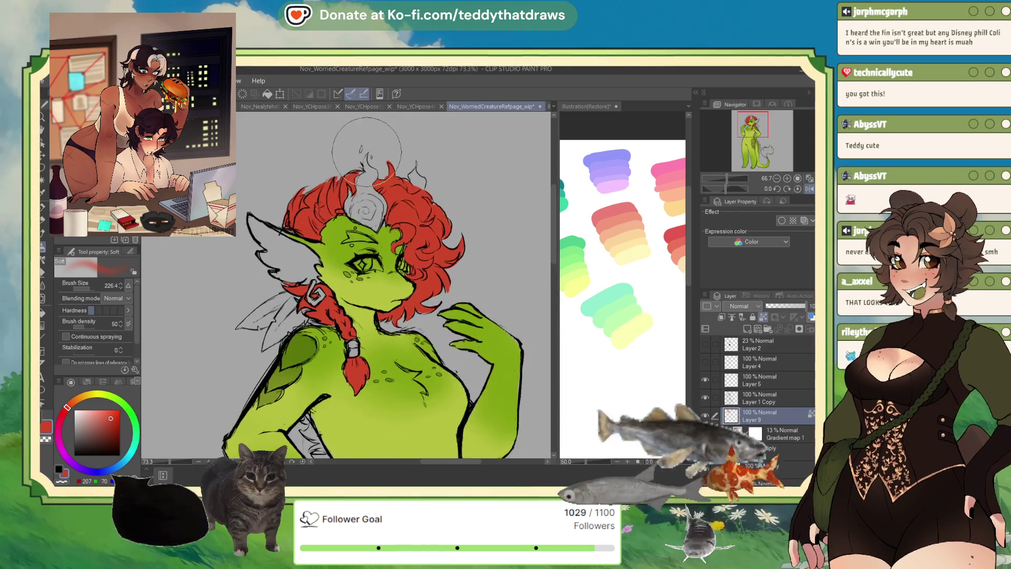
{"action": "scroll", "coordinate": [352, 296], "scroll_direction": "up", "scroll_amount": 2}
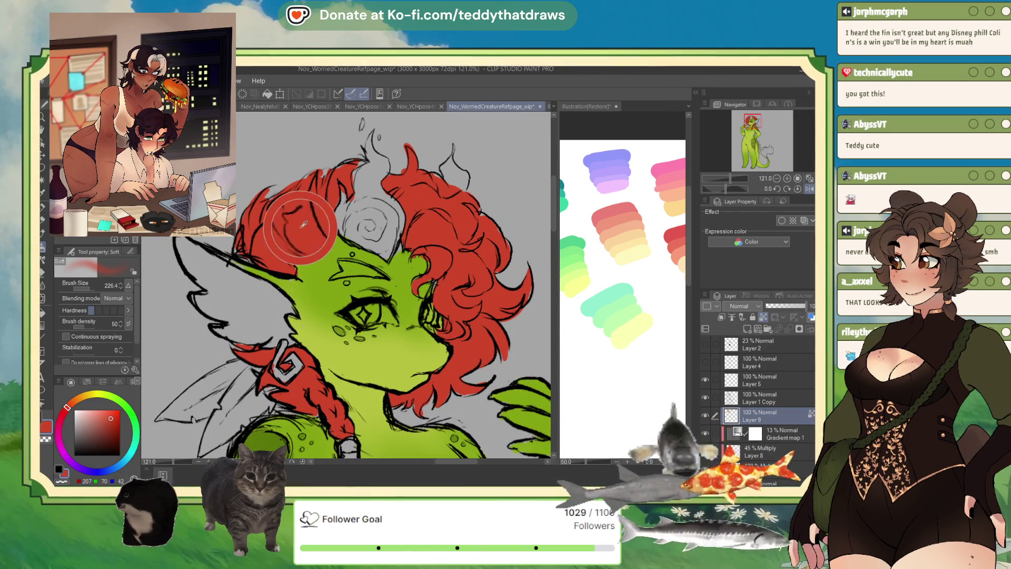
{"action": "key", "text": "p"}
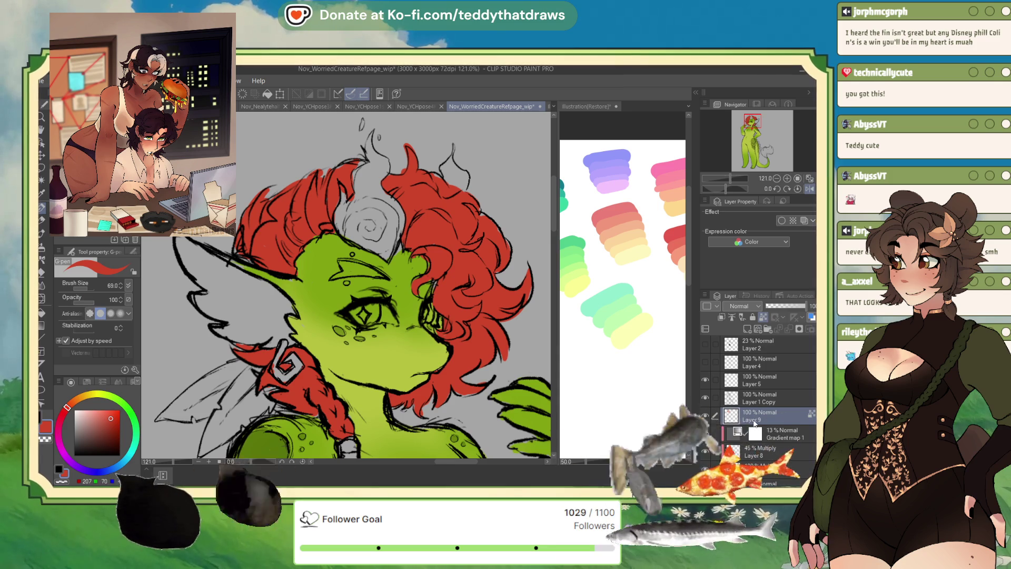
{"action": "left_click", "coordinate": [798, 190]}
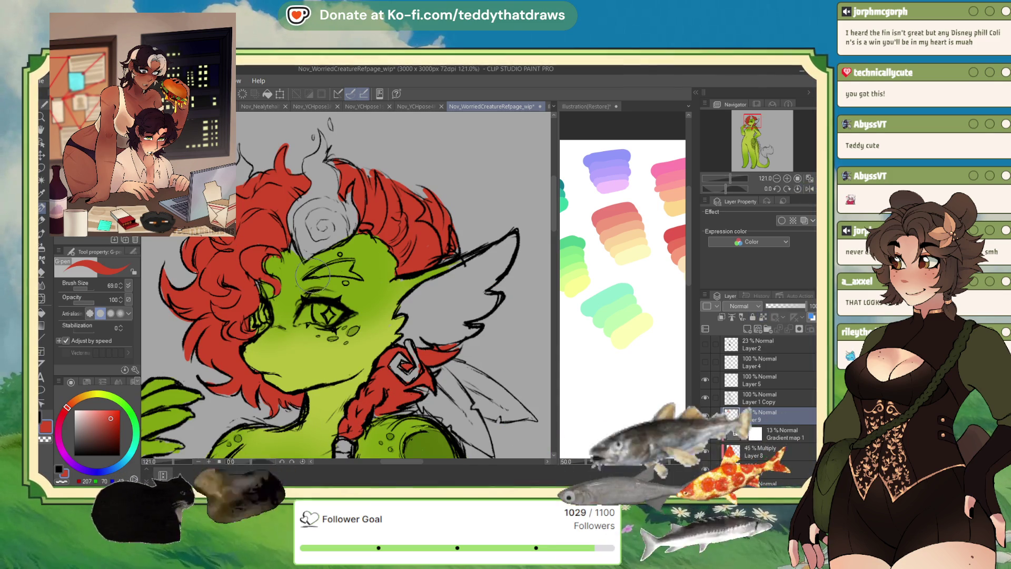
{"action": "left_click_drag", "start_coordinate": [317, 272], "coordinate": [351, 273]}
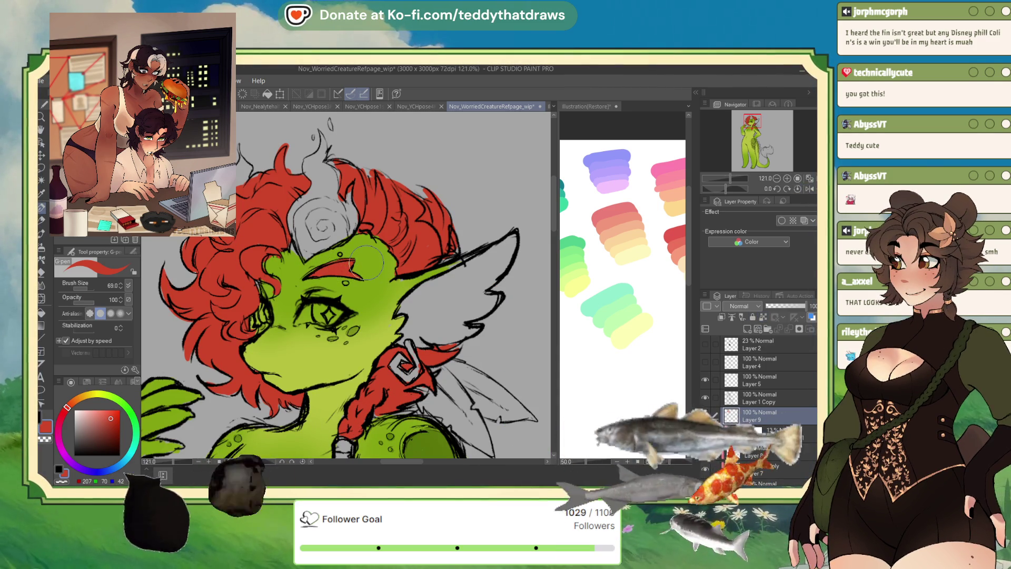
- Add a new blank Layer 10 above Layer 9
{"action": "scroll", "coordinate": [366, 261], "scroll_direction": "down", "scroll_amount": 5}
{"action": "scroll", "coordinate": [295, 221], "scroll_direction": "up", "scroll_amount": 2}
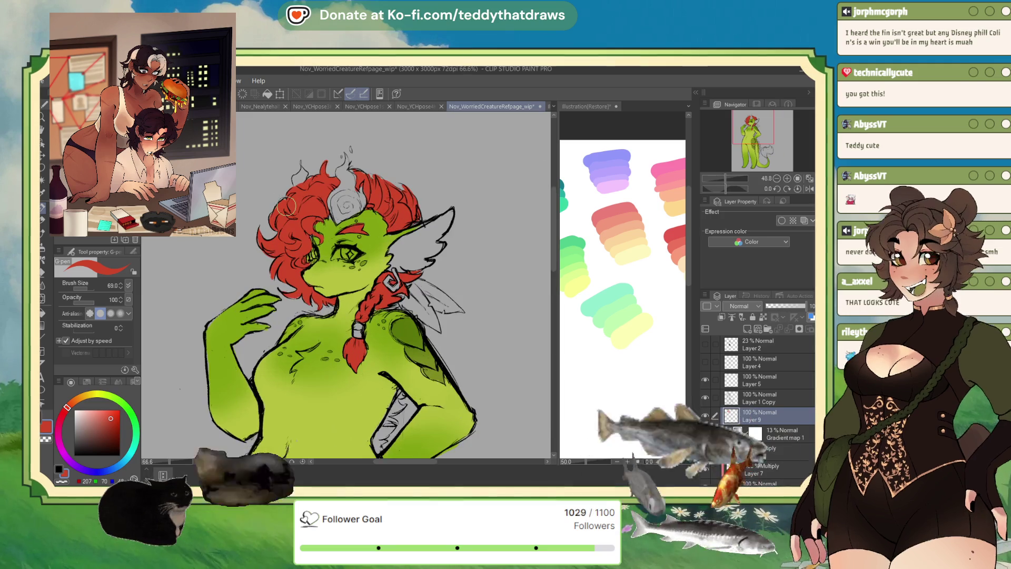
{"action": "scroll", "coordinate": [286, 207], "scroll_direction": "up", "scroll_amount": 1}
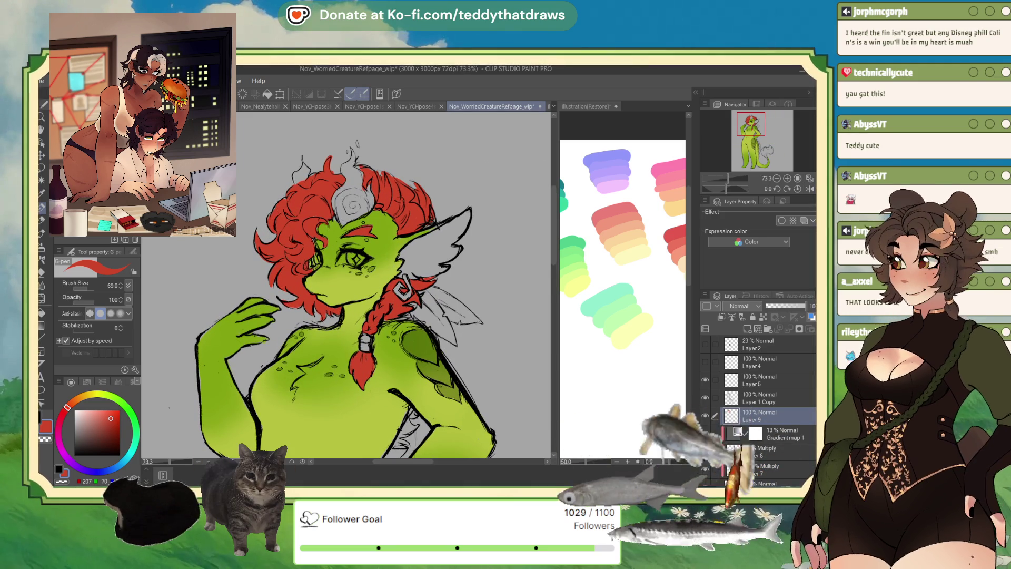
{"action": "key", "text": "ctrl+shift+n"}
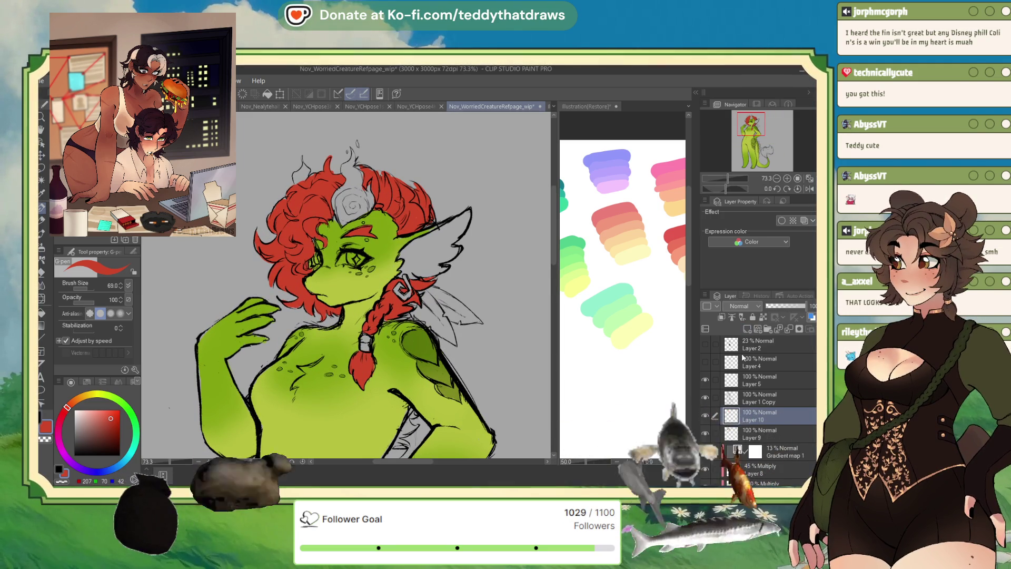
- Move Layer 1 Copy into a new Folder 1 and delete Layers 5, 4 and 2
{"action": "left_click", "coordinate": [759, 331]}
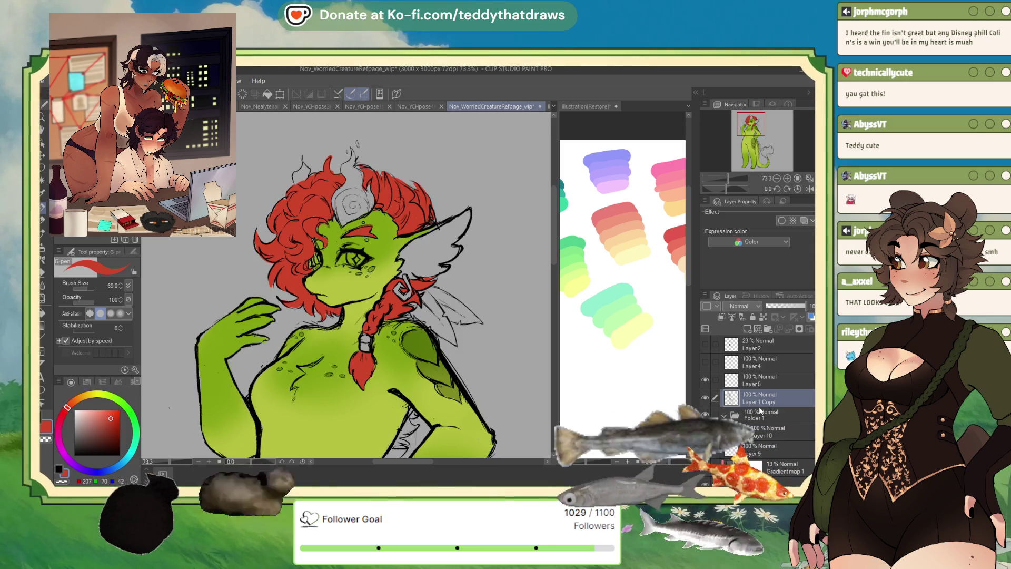
{"action": "left_click_drag", "start_coordinate": [715, 396], "coordinate": [760, 424]}
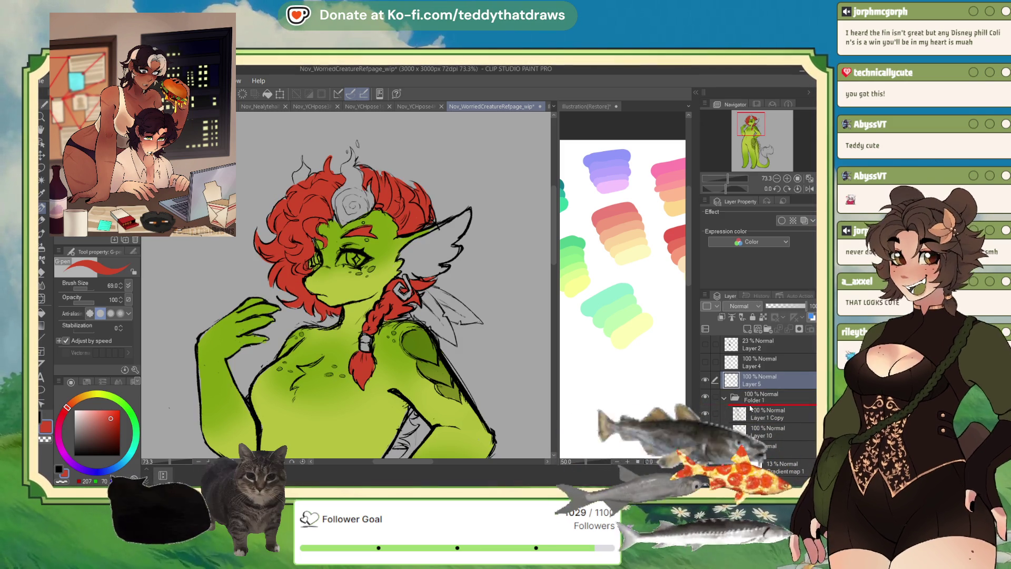
{"action": "key", "text": "Delete"}
{"action": "left_click", "coordinate": [746, 363]}
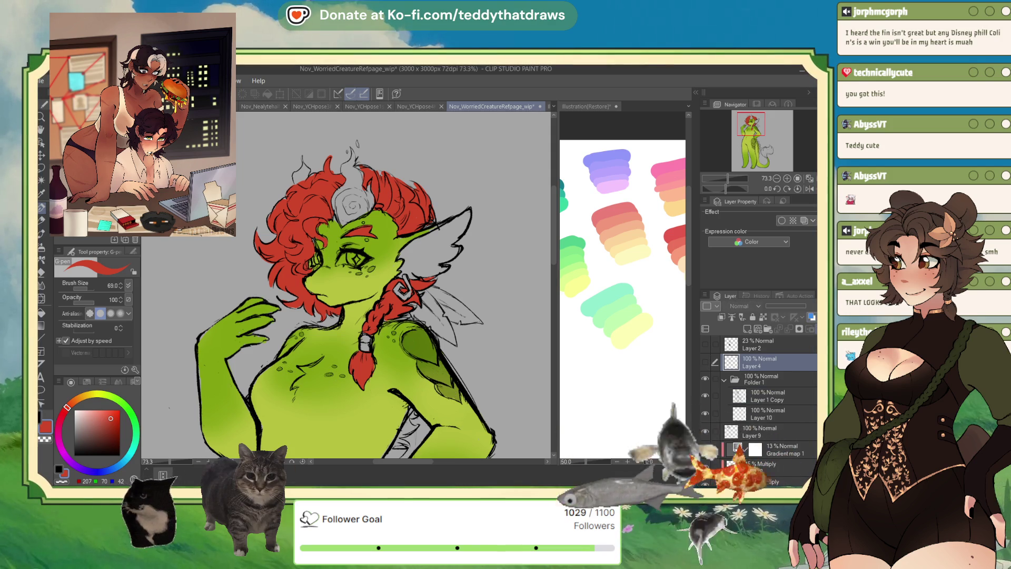
{"action": "key", "text": "Delete"}
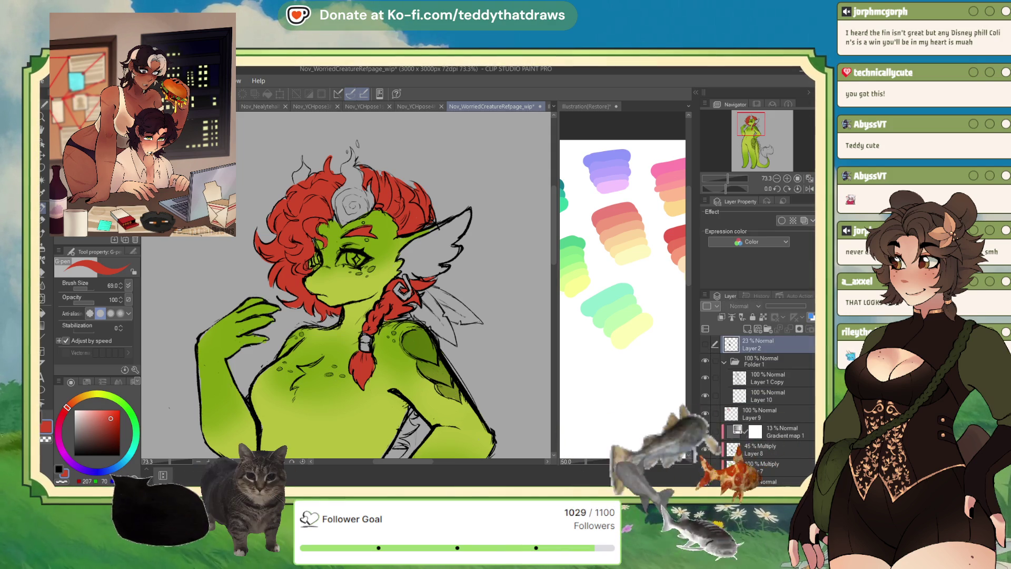
{"action": "key", "text": "Delete"}
- Reorder the 45% Multiply shading layers so the green glow disappears
{"action": "left_click", "coordinate": [753, 397]}
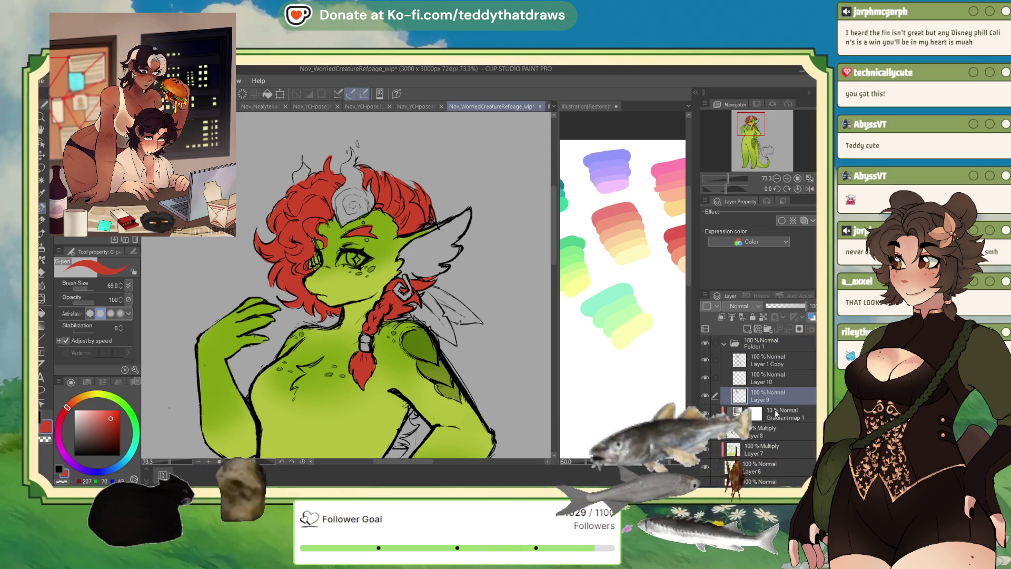
{"action": "left_click", "coordinate": [772, 429]}
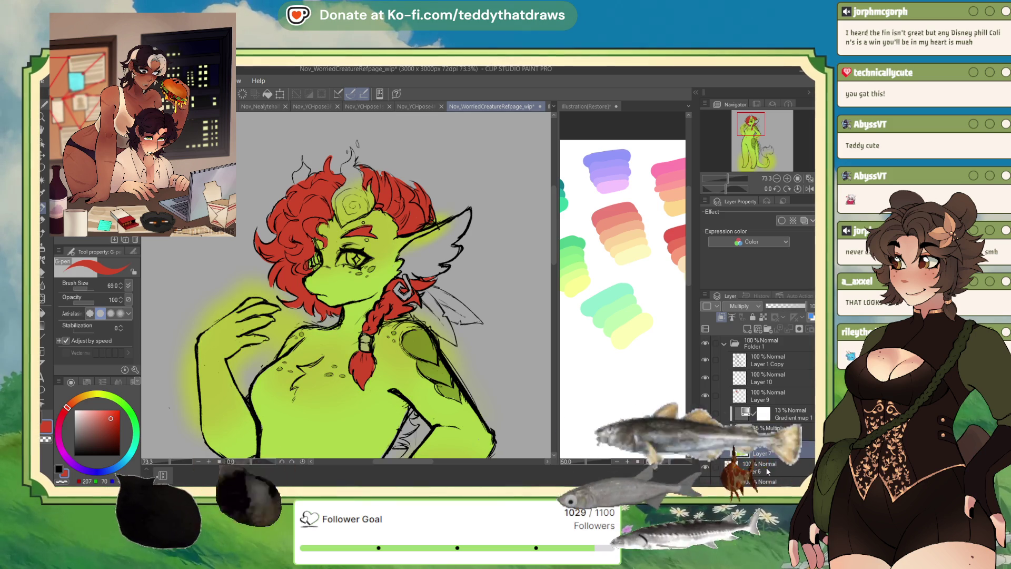
{"action": "left_click_drag", "start_coordinate": [770, 461], "coordinate": [774, 464]}
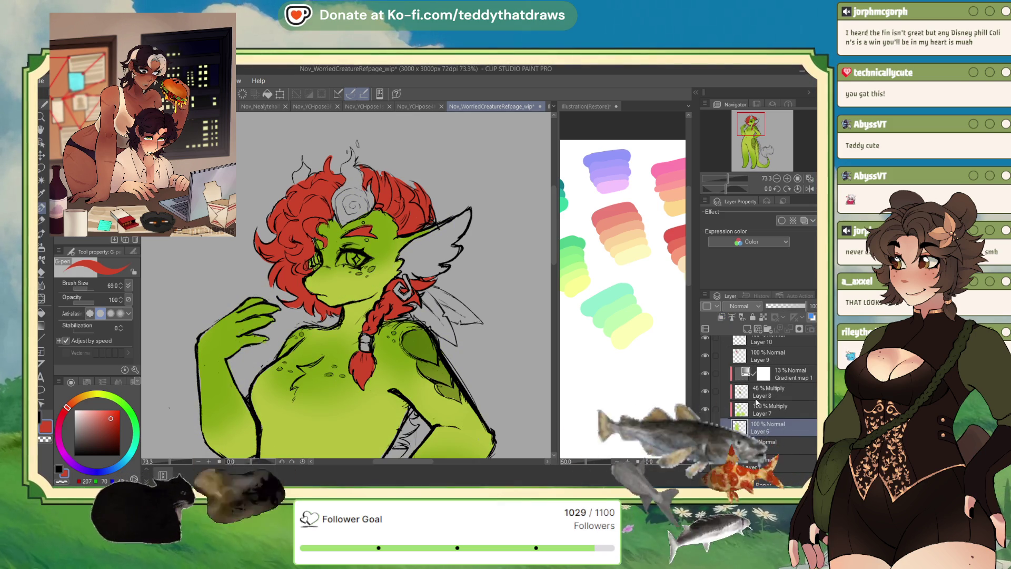
- Rename Layer 1 Copy to 'sketch'
{"action": "left_click", "coordinate": [763, 361]}
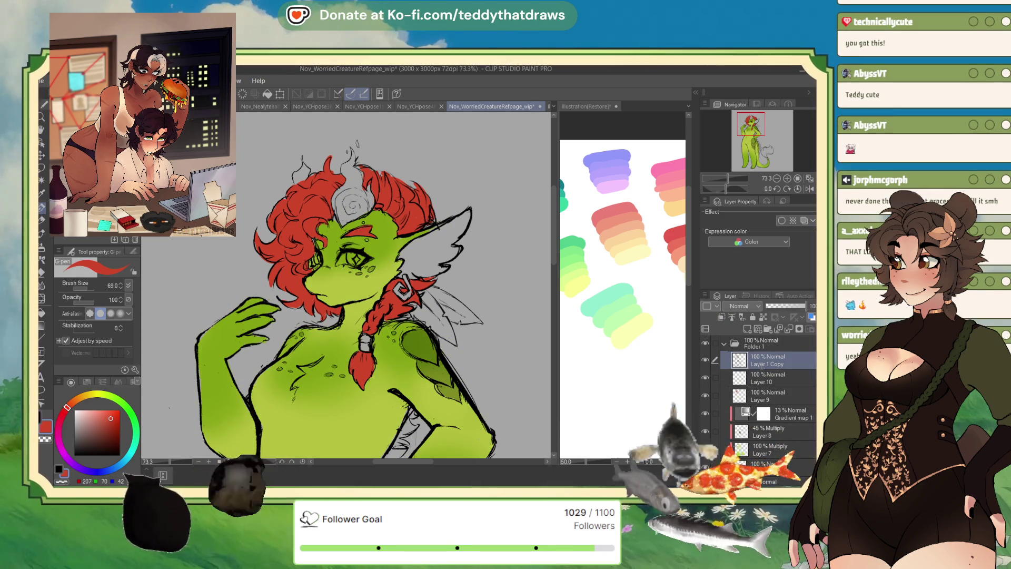
{"action": "double_click", "coordinate": [767, 363]}
{"action": "type", "text": "sketch"}
{"action": "key", "text": "Return"}
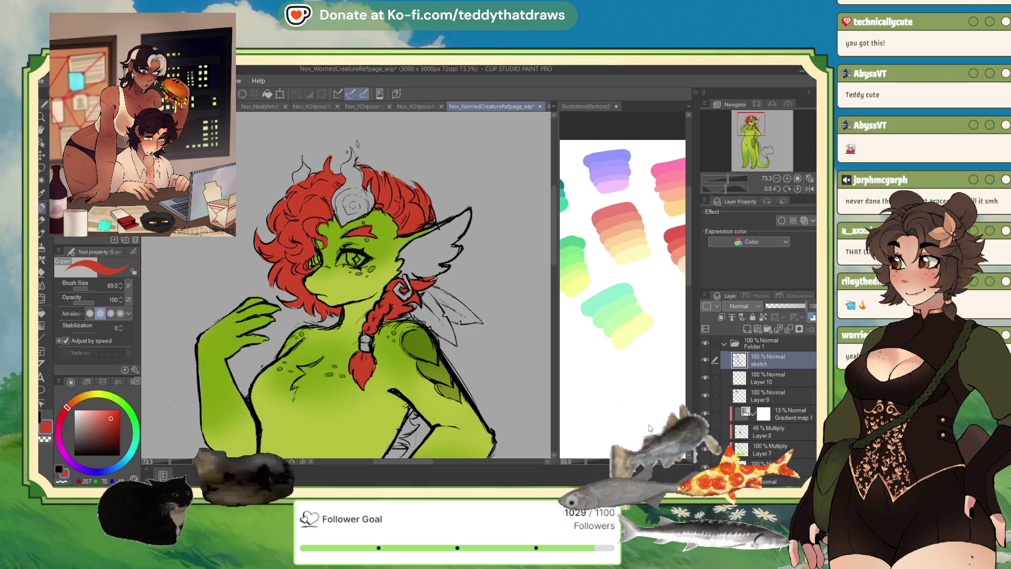
- On Layer 9 with the canvas mirrored horizontally, paint the first red spines on the back
{"action": "scroll", "coordinate": [376, 158], "scroll_direction": "down", "scroll_amount": 1}
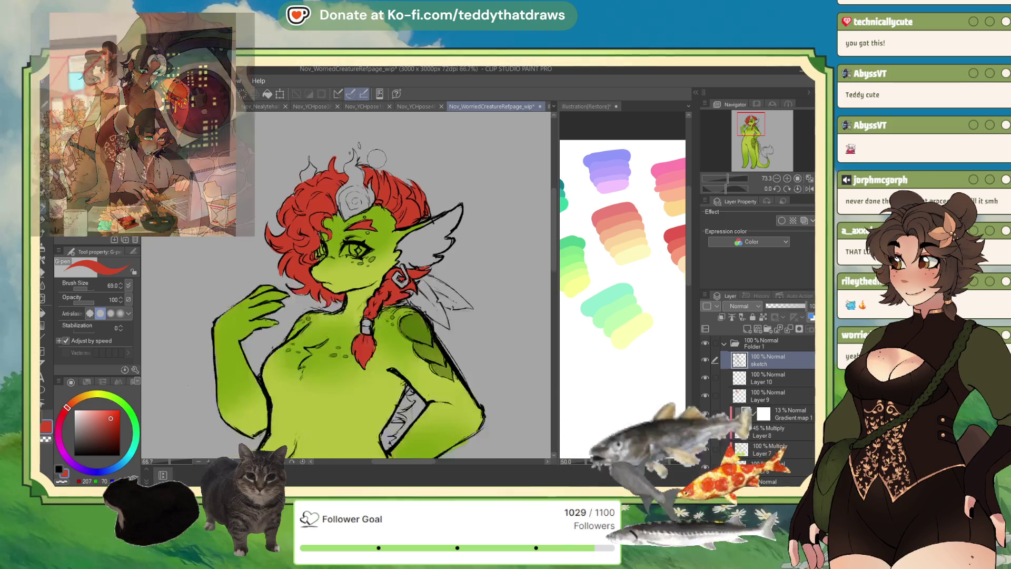
{"action": "scroll", "coordinate": [376, 158], "scroll_direction": "down", "scroll_amount": 3}
{"action": "scroll", "coordinate": [376, 158], "scroll_direction": "up", "scroll_amount": 1}
{"action": "scroll", "coordinate": [376, 158], "scroll_direction": "down", "scroll_amount": 1}
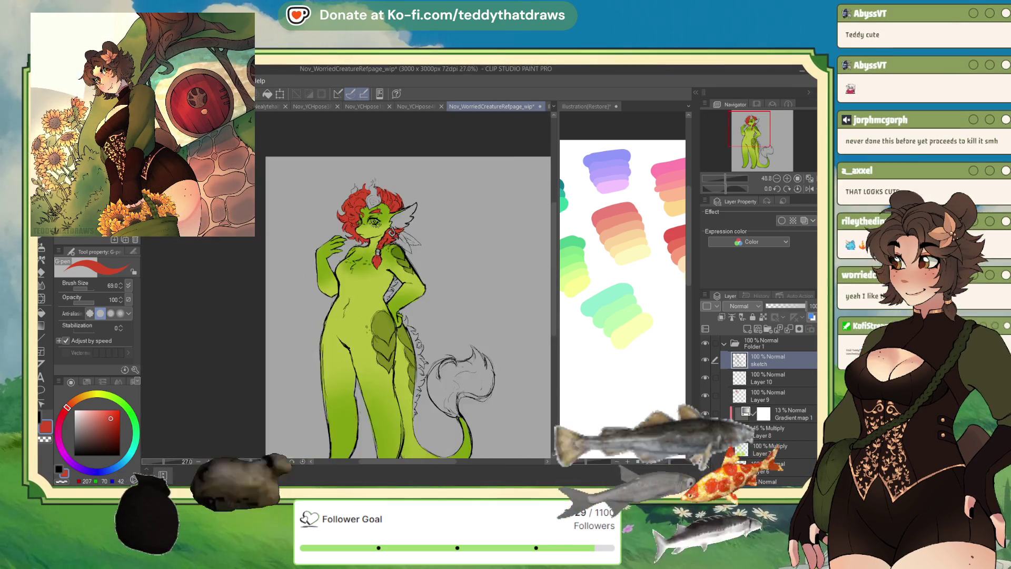
{"action": "scroll", "coordinate": [363, 237], "scroll_direction": "up", "scroll_amount": 3}
{"action": "left_click", "coordinate": [759, 396]}
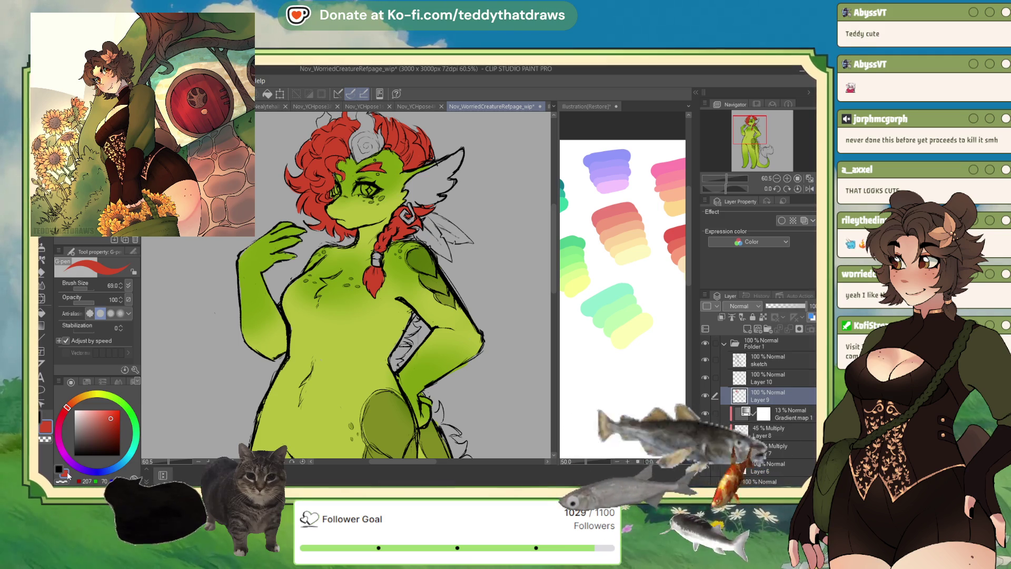
{"action": "left_click", "coordinate": [810, 190]}
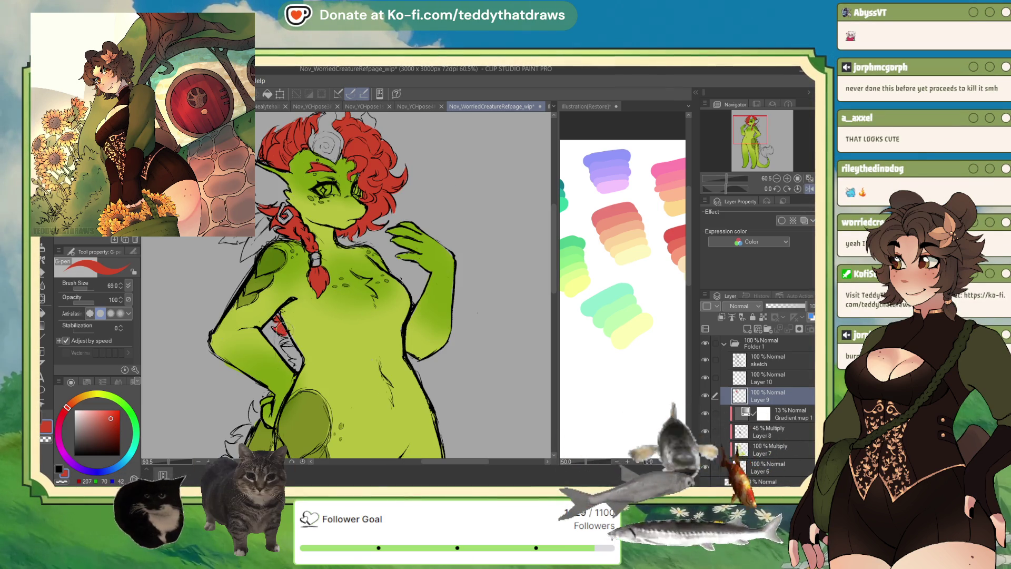
{"action": "left_click_drag", "start_coordinate": [279, 328], "coordinate": [286, 346]}
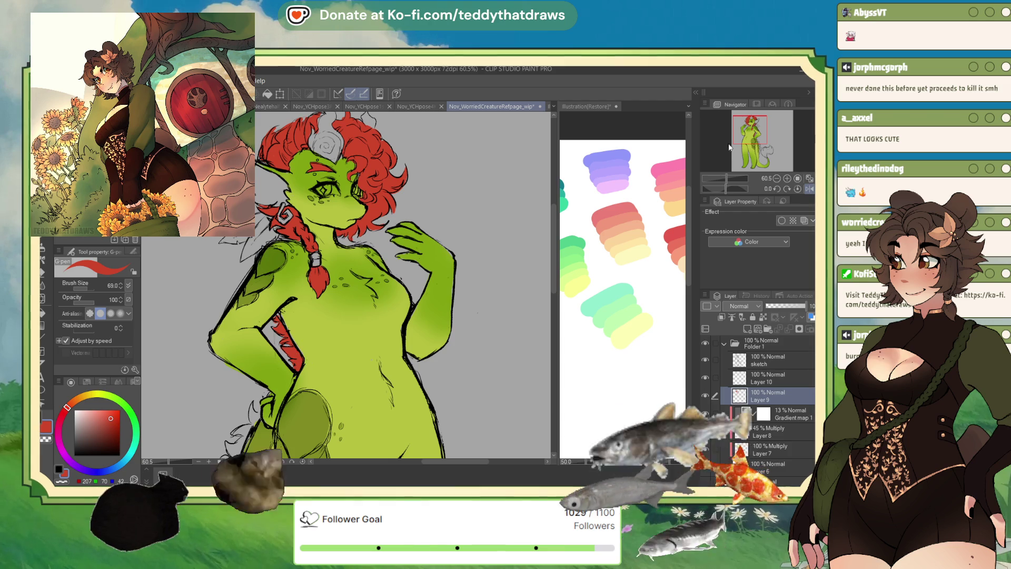
{"action": "left_click_drag", "start_coordinate": [755, 134], "coordinate": [764, 147]}
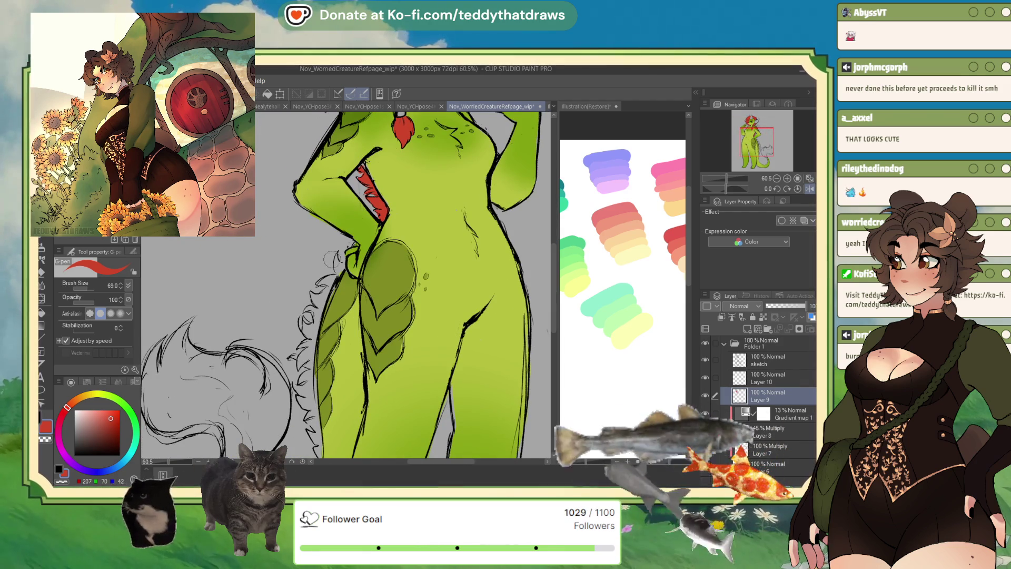
- Extend the red spines down the back toward the hip and tail
{"action": "left_click_drag", "start_coordinate": [337, 255], "coordinate": [321, 298]}
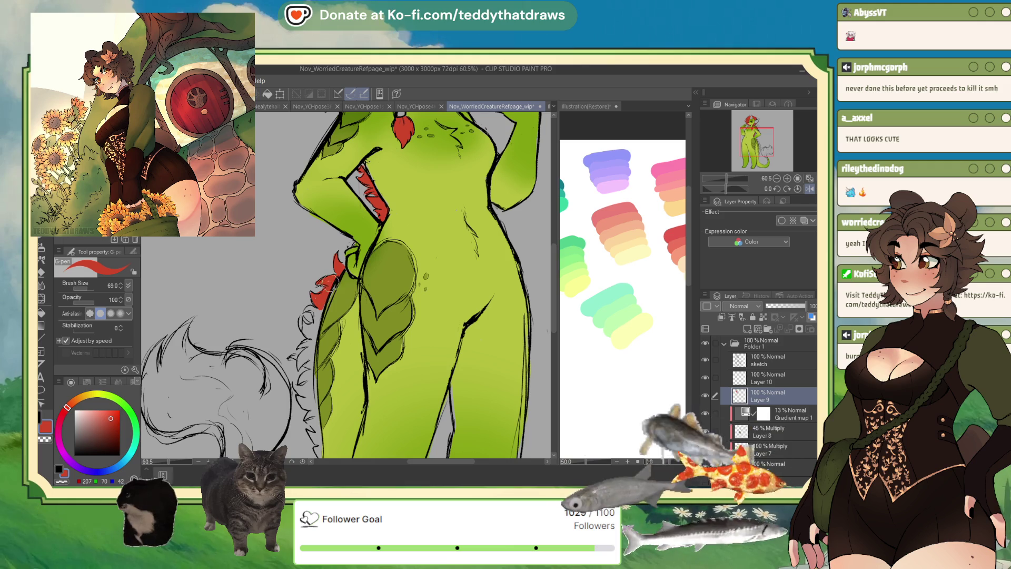
{"action": "left_click_drag", "start_coordinate": [315, 304], "coordinate": [309, 322]}
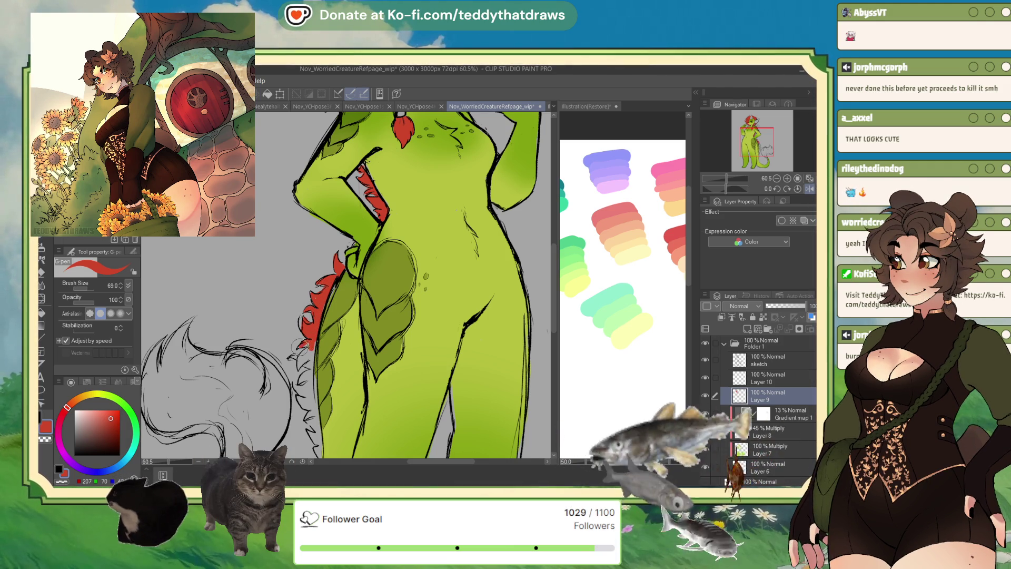
{"action": "left_click_drag", "start_coordinate": [296, 343], "coordinate": [311, 363]}
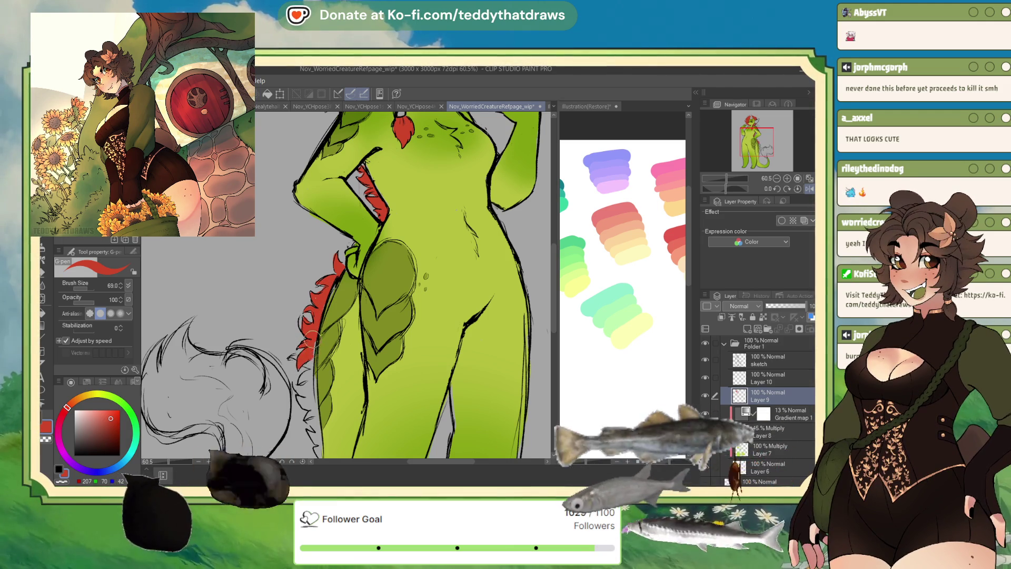
{"action": "left_click_drag", "start_coordinate": [308, 352], "coordinate": [297, 360]}
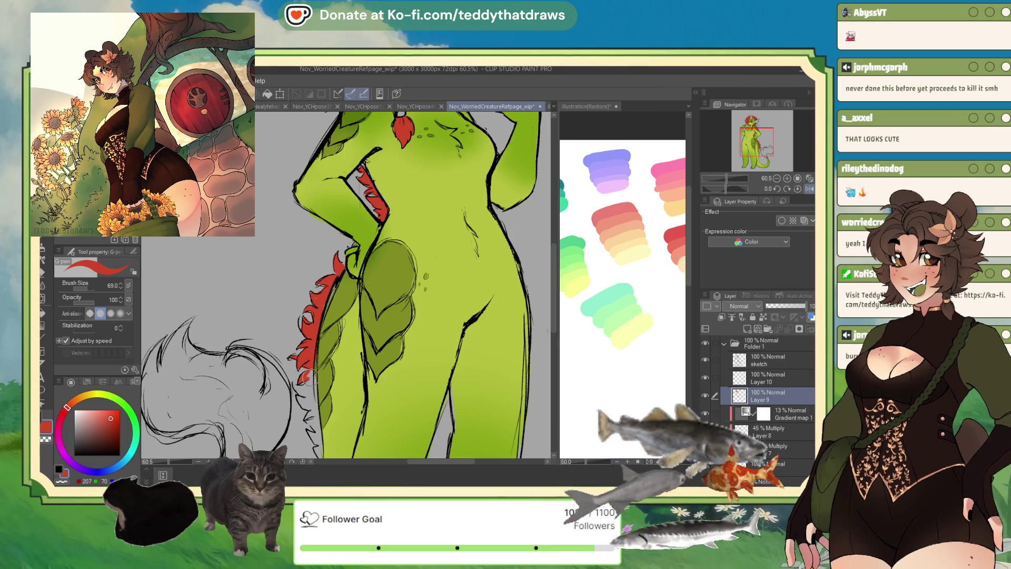
{"action": "left_click_drag", "start_coordinate": [304, 377], "coordinate": [306, 390]}
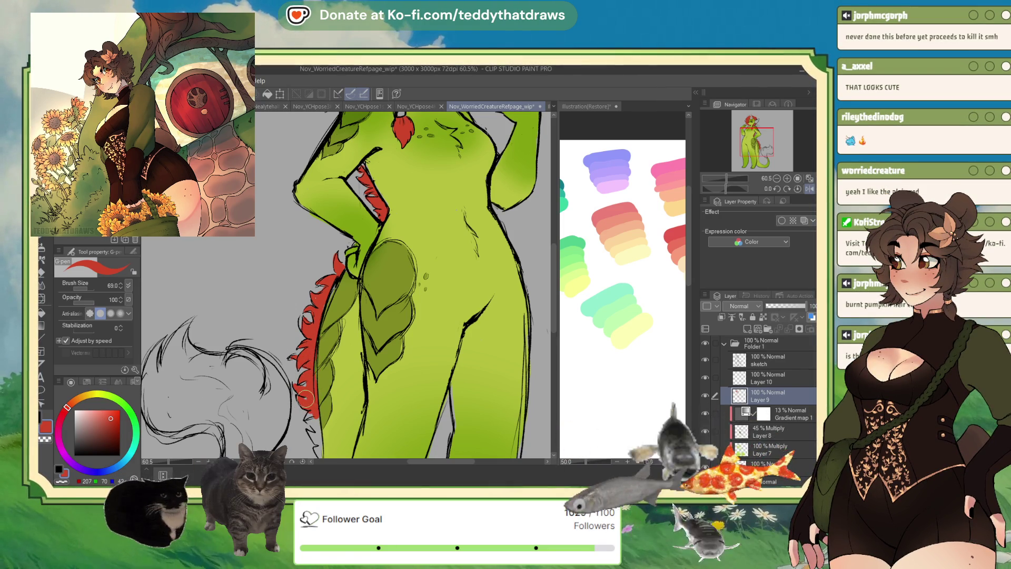
{"action": "scroll", "coordinate": [327, 346], "scroll_direction": "down", "scroll_amount": 3}
{"action": "scroll", "coordinate": [318, 315], "scroll_direction": "up", "scroll_amount": 2}
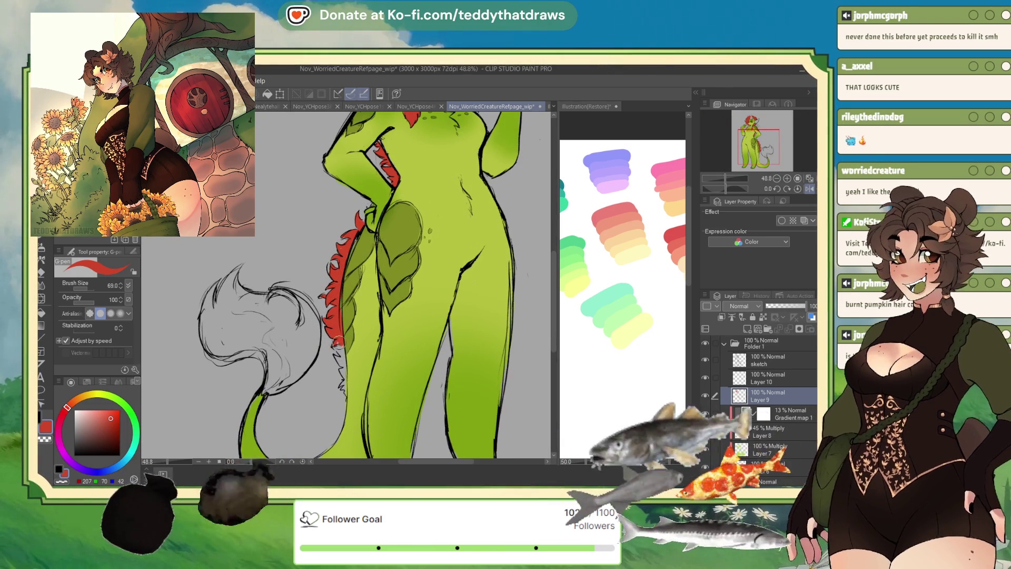
{"action": "left_click_drag", "start_coordinate": [335, 342], "coordinate": [345, 388]}
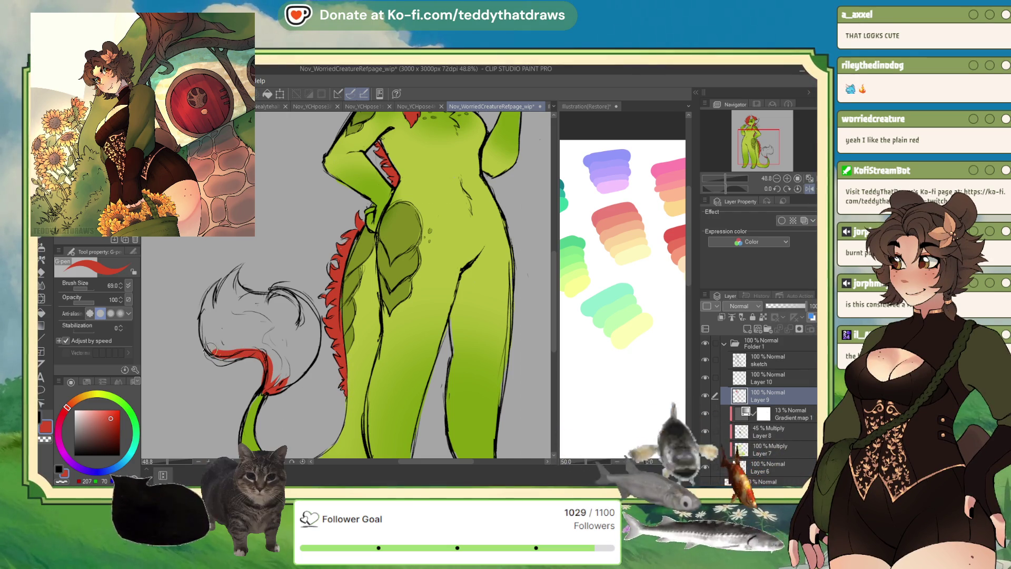
- Paint a red fringe along the tail's edge and fill the tail tuft red
{"action": "mouse_move", "coordinate": [211, 348]}
{"action": "left_mouse_down"}
{"action": "mouse_move", "coordinate": [207, 298]}
{"action": "mouse_move", "coordinate": [238, 268]}
{"action": "mouse_move", "coordinate": [213, 331]}
{"action": "mouse_move", "coordinate": [217, 350]}
{"action": "mouse_move", "coordinate": [240, 343]}
{"action": "mouse_move", "coordinate": [249, 309]}
{"action": "mouse_move", "coordinate": [274, 293]}
{"action": "mouse_move", "coordinate": [311, 311]}
{"action": "mouse_move", "coordinate": [290, 322]}
{"action": "mouse_move", "coordinate": [260, 314]}
{"action": "left_mouse_up"}
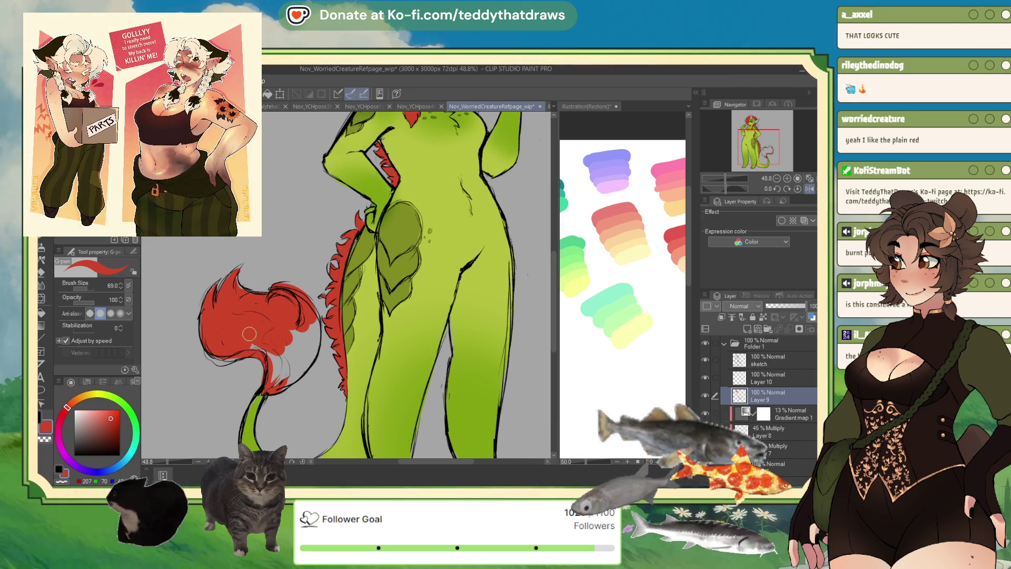
{"action": "left_click_drag", "start_coordinate": [283, 381], "coordinate": [310, 328]}
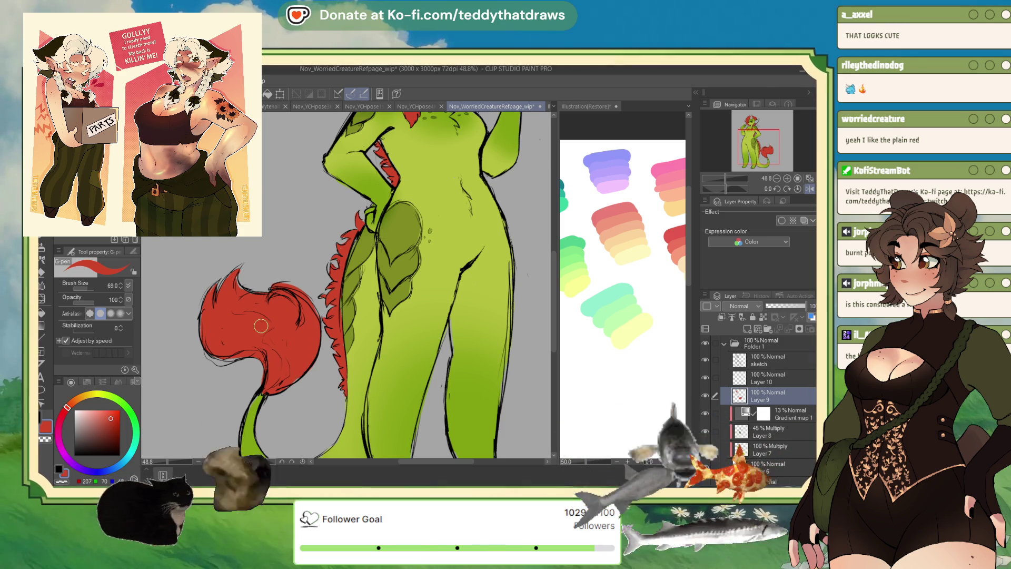
{"action": "scroll", "coordinate": [261, 326], "scroll_direction": "down", "scroll_amount": 5}
{"action": "scroll", "coordinate": [336, 283], "scroll_direction": "up", "scroll_amount": 5}
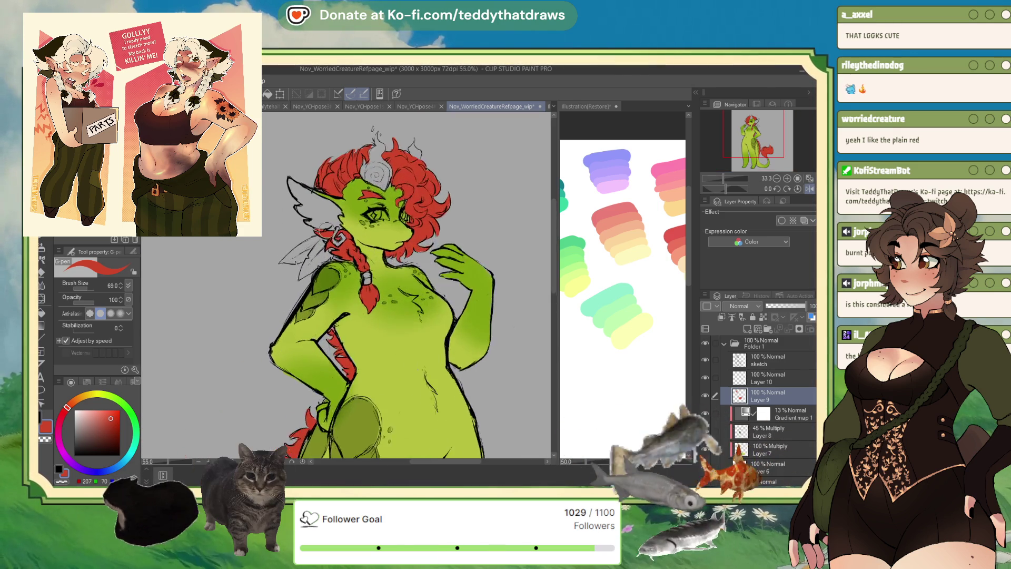
{"action": "scroll", "coordinate": [348, 285], "scroll_direction": "up", "scroll_amount": 2}
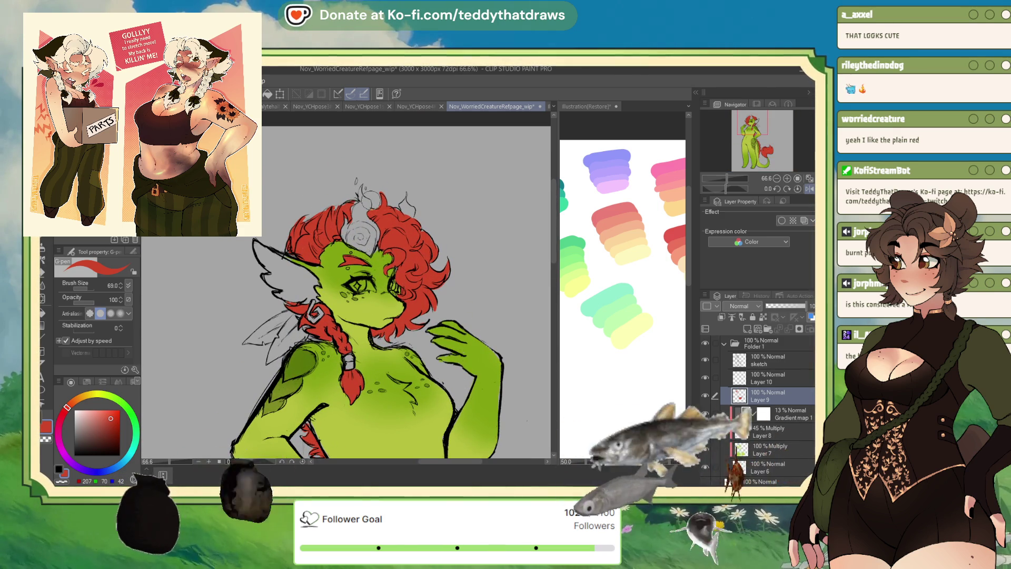
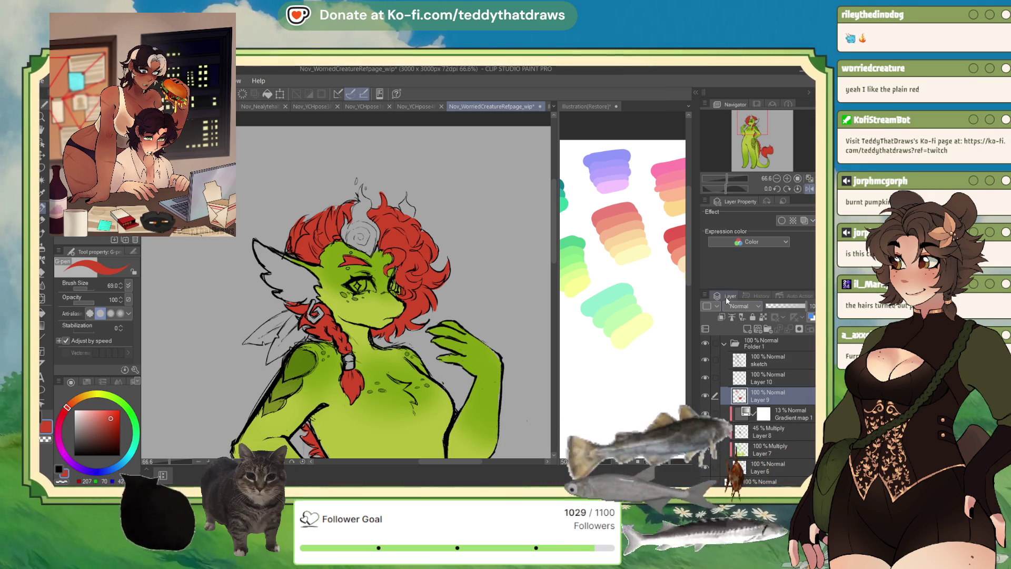
- Add a new layer above Layer 9 and set a bright orange G-pen at size 38.1
{"action": "left_click", "coordinate": [747, 327]}
{"action": "scroll", "coordinate": [321, 255], "scroll_direction": "up", "scroll_amount": 5}
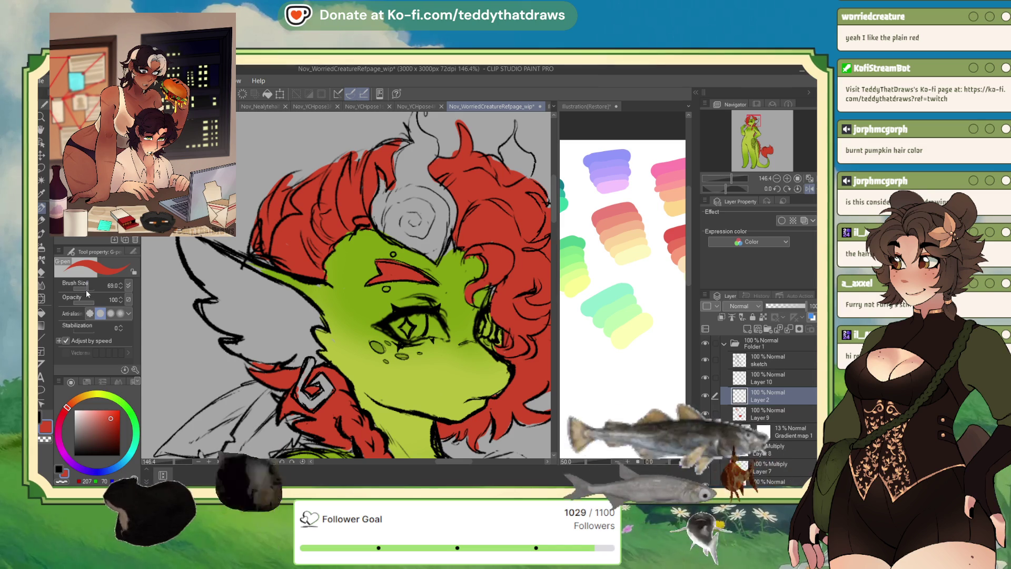
{"action": "left_click_drag", "start_coordinate": [87, 294], "coordinate": [80, 289]}
{"action": "left_click", "coordinate": [78, 401]}
{"action": "left_click", "coordinate": [112, 414]}
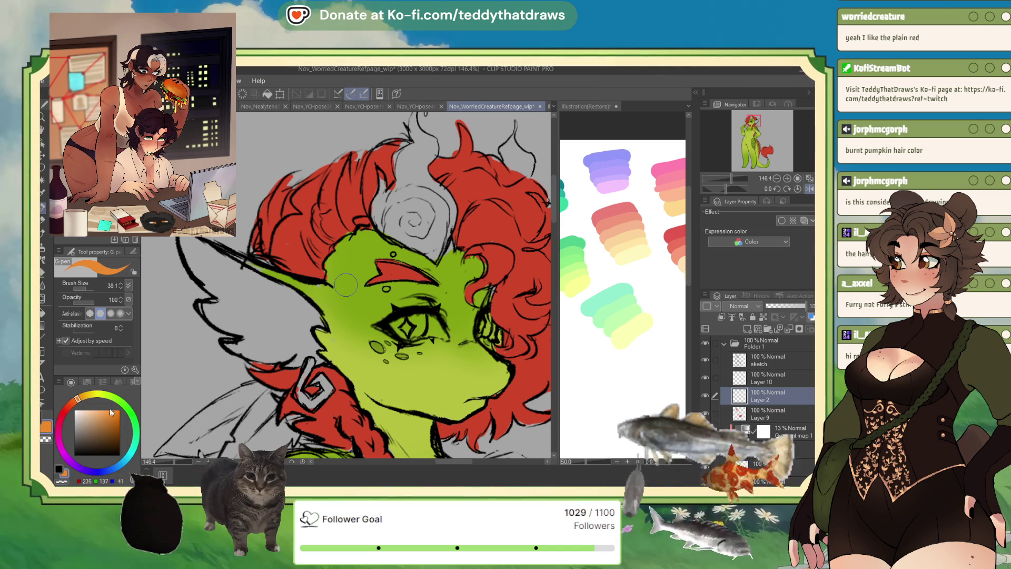
- Paint both eyes and the pointed ear orange
{"action": "left_click_drag", "start_coordinate": [396, 329], "coordinate": [420, 319]}
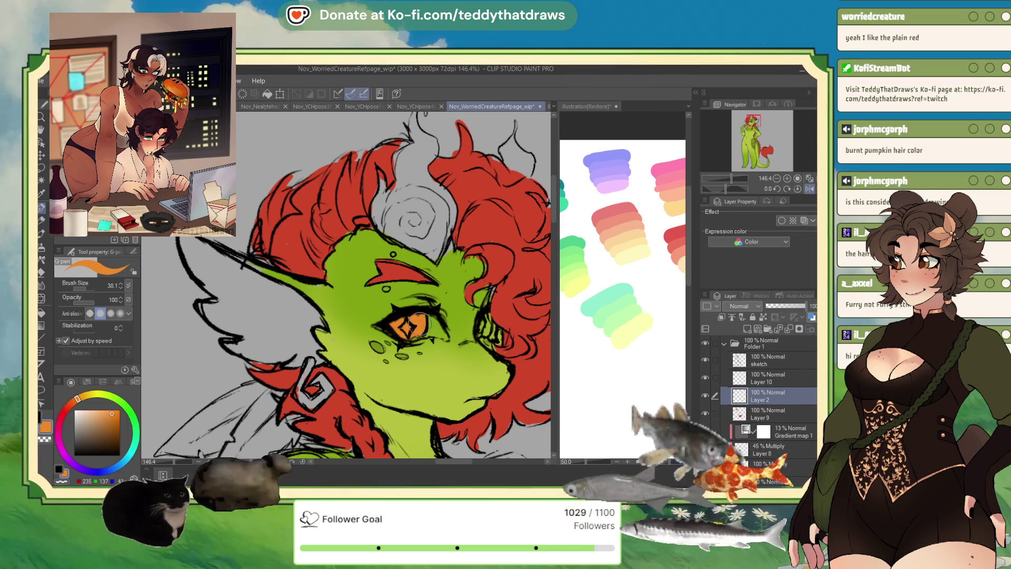
{"action": "left_click_drag", "start_coordinate": [481, 327], "coordinate": [489, 318]}
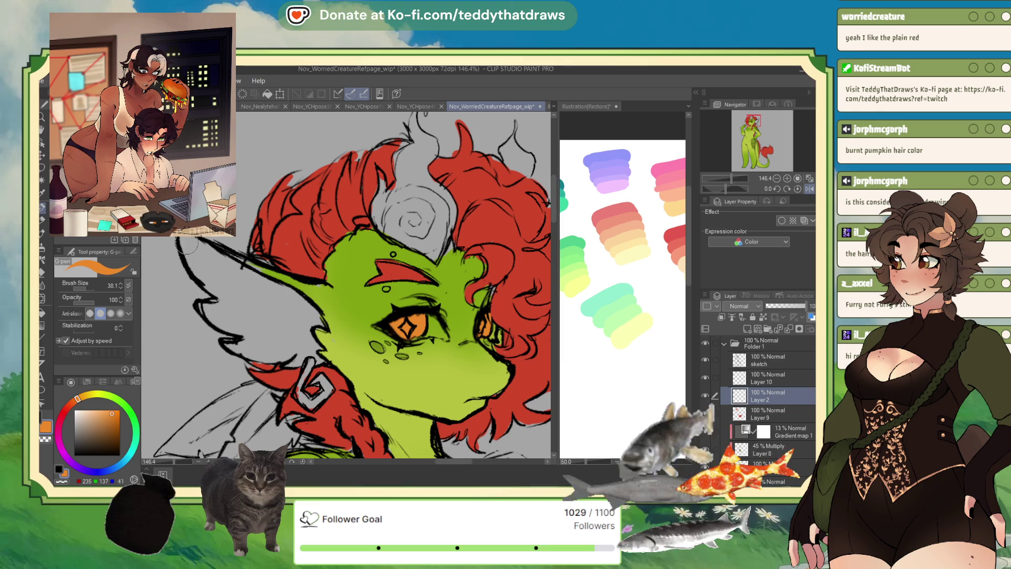
{"action": "left_click_drag", "start_coordinate": [182, 240], "coordinate": [217, 286]}
{"action": "mouse_move", "coordinate": [185, 239]}
{"action": "left_mouse_down"}
{"action": "mouse_move", "coordinate": [320, 323]}
{"action": "mouse_move", "coordinate": [309, 340]}
{"action": "mouse_move", "coordinate": [320, 347]}
{"action": "mouse_move", "coordinate": [315, 362]}
{"action": "mouse_move", "coordinate": [237, 348]}
{"action": "mouse_move", "coordinate": [202, 290]}
{"action": "mouse_move", "coordinate": [240, 279]}
{"action": "mouse_move", "coordinate": [301, 318]}
{"action": "mouse_move", "coordinate": [247, 342]}
{"action": "mouse_move", "coordinate": [221, 322]}
{"action": "left_mouse_up"}
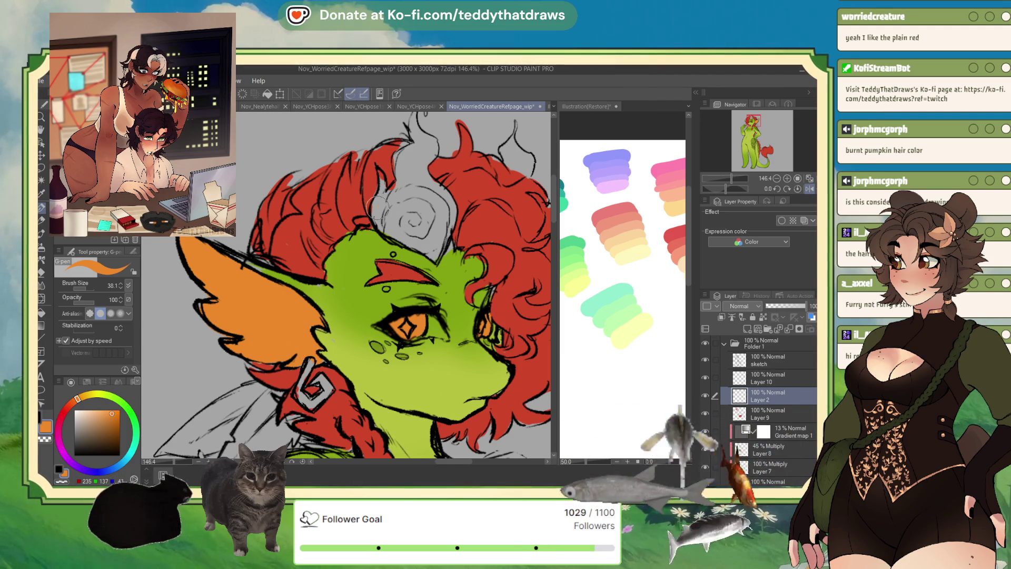
- Paint the hair swirl orange and refill the ear and swirl a lighter orange
{"action": "mouse_move", "coordinate": [376, 208]}
{"action": "left_mouse_down"}
{"action": "mouse_move", "coordinate": [378, 168]}
{"action": "mouse_move", "coordinate": [383, 211]}
{"action": "mouse_move", "coordinate": [406, 235]}
{"action": "mouse_move", "coordinate": [421, 248]}
{"action": "mouse_move", "coordinate": [447, 221]}
{"action": "mouse_move", "coordinate": [419, 166]}
{"action": "mouse_move", "coordinate": [417, 125]}
{"action": "mouse_move", "coordinate": [387, 197]}
{"action": "mouse_move", "coordinate": [429, 240]}
{"action": "mouse_move", "coordinate": [421, 137]}
{"action": "mouse_move", "coordinate": [442, 209]}
{"action": "left_mouse_up"}
{"action": "scroll", "coordinate": [345, 257], "scroll_direction": "down", "scroll_amount": 3}
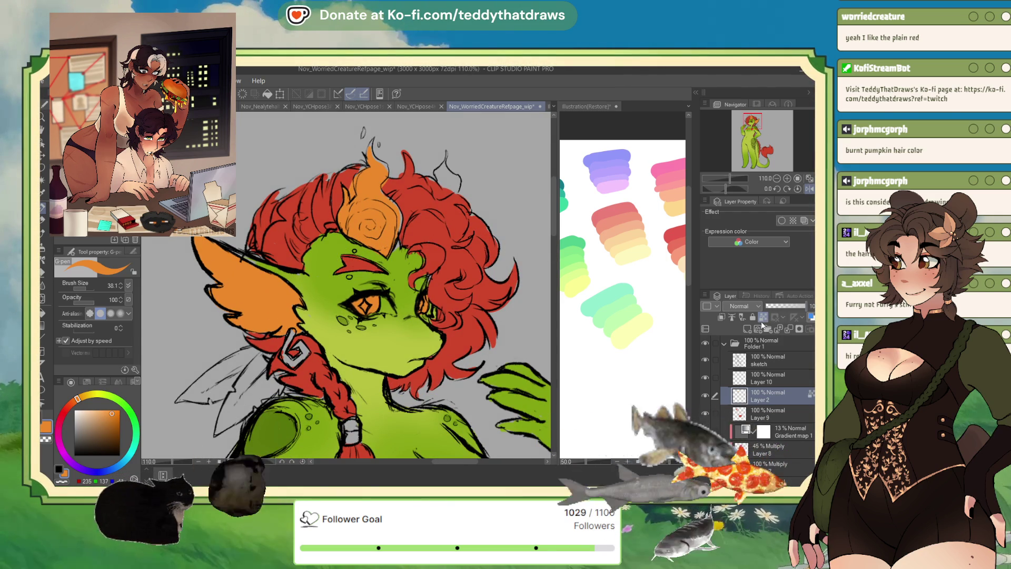
{"action": "left_click", "coordinate": [82, 401]}
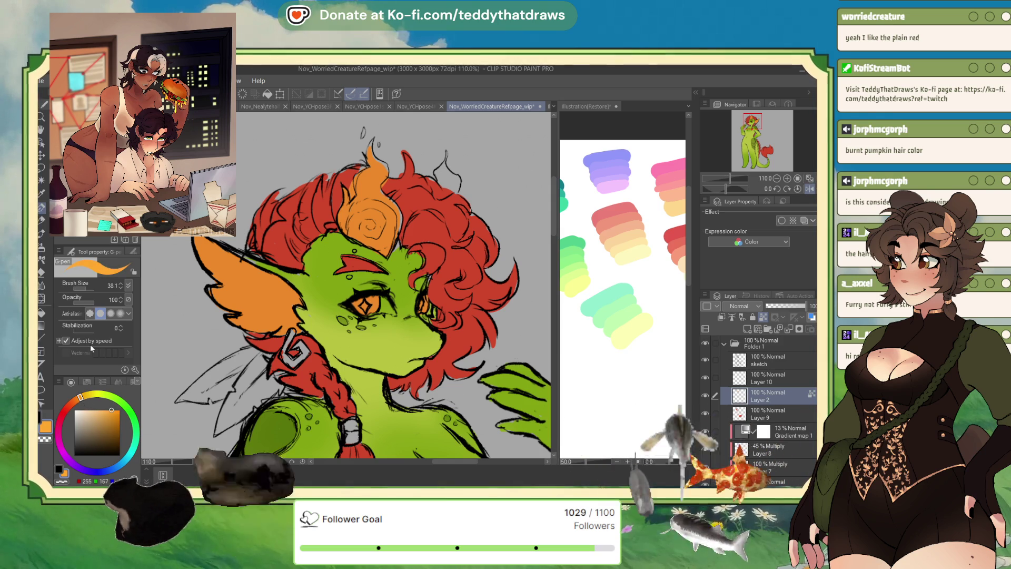
{"action": "left_click", "coordinate": [273, 94]}
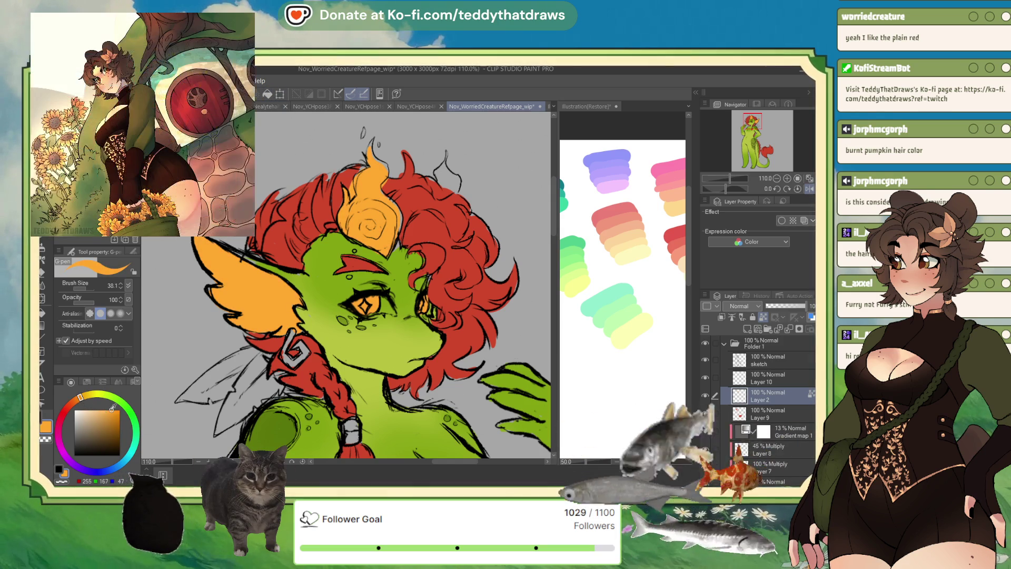
- Refill the ear and swirl with a deeper, redder orange, then sample the hair red
{"action": "left_click", "coordinate": [77, 400]}
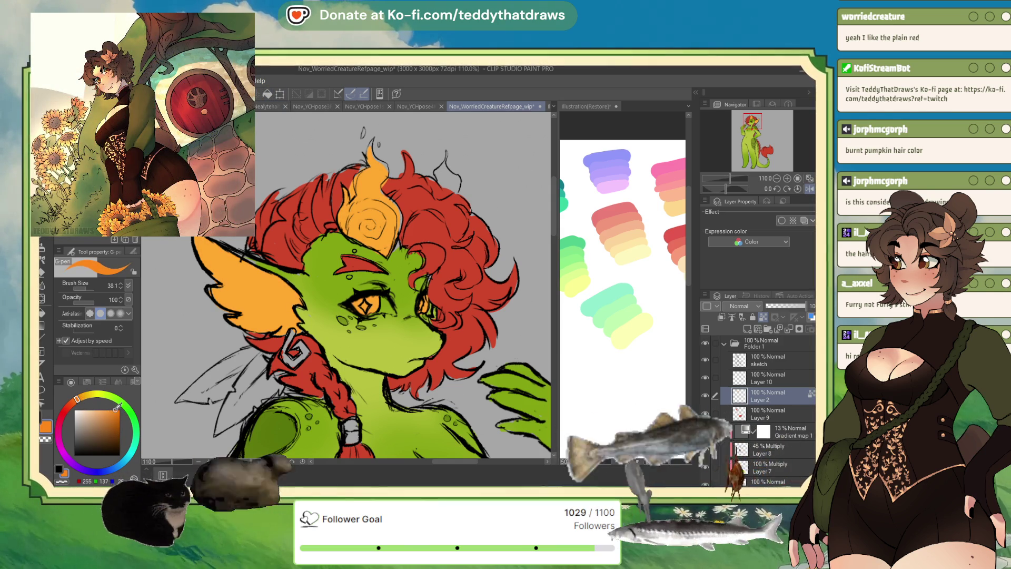
{"action": "left_click", "coordinate": [73, 402]}
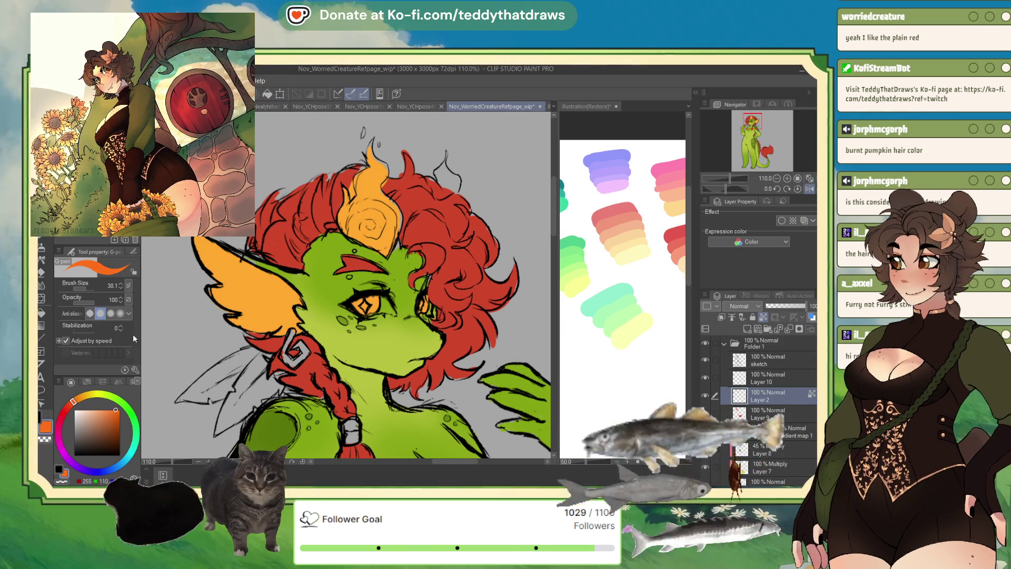
{"action": "left_click", "coordinate": [268, 93]}
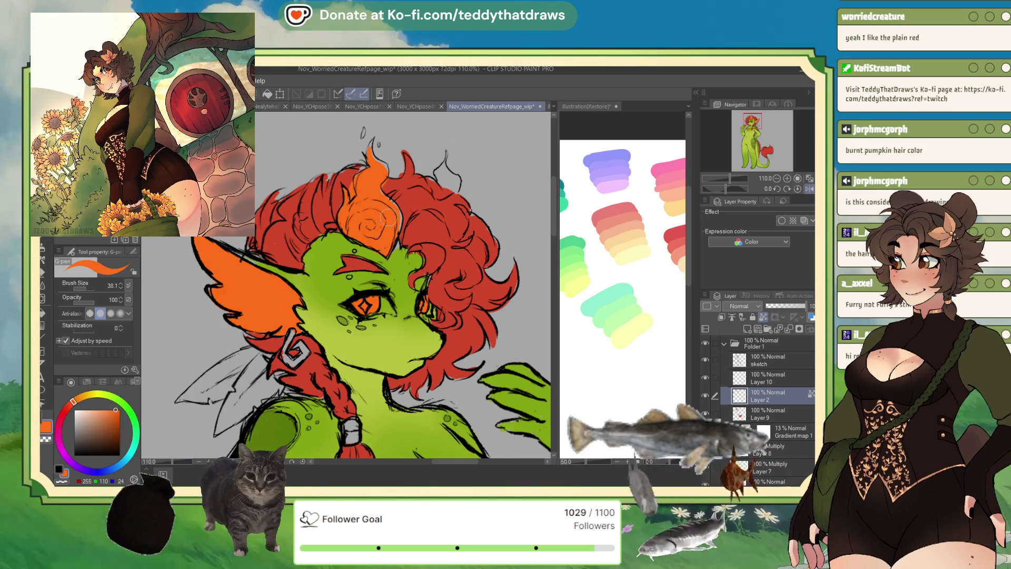
{"action": "scroll", "coordinate": [387, 216], "scroll_direction": "down", "scroll_amount": 2}
{"action": "left_click", "coordinate": [346, 212], "text": "alt"}
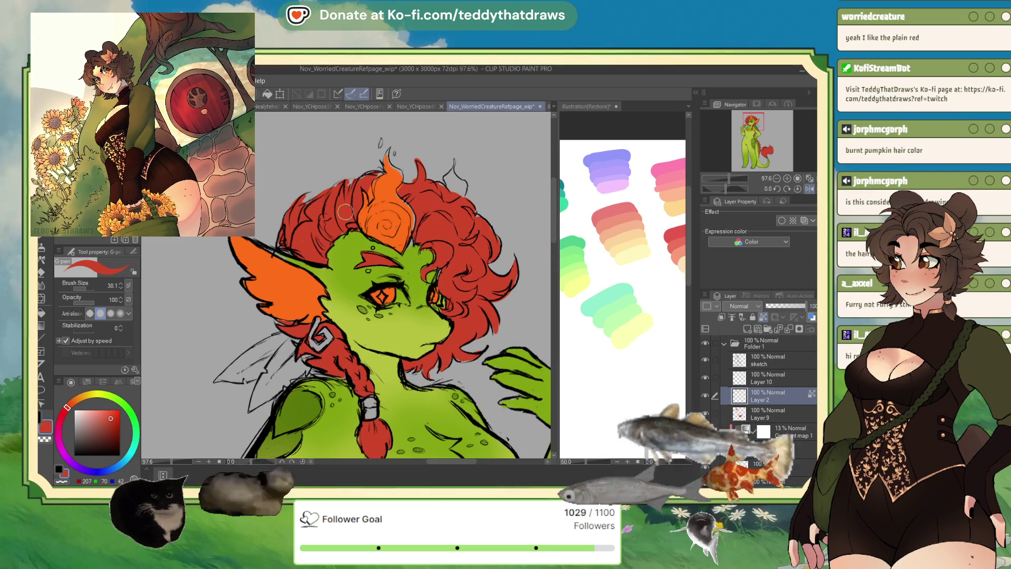
- Shift the colour toward orange and refill the ear and swirl a brighter orange
{"action": "left_click_drag", "start_coordinate": [67, 411], "coordinate": [74, 404]}
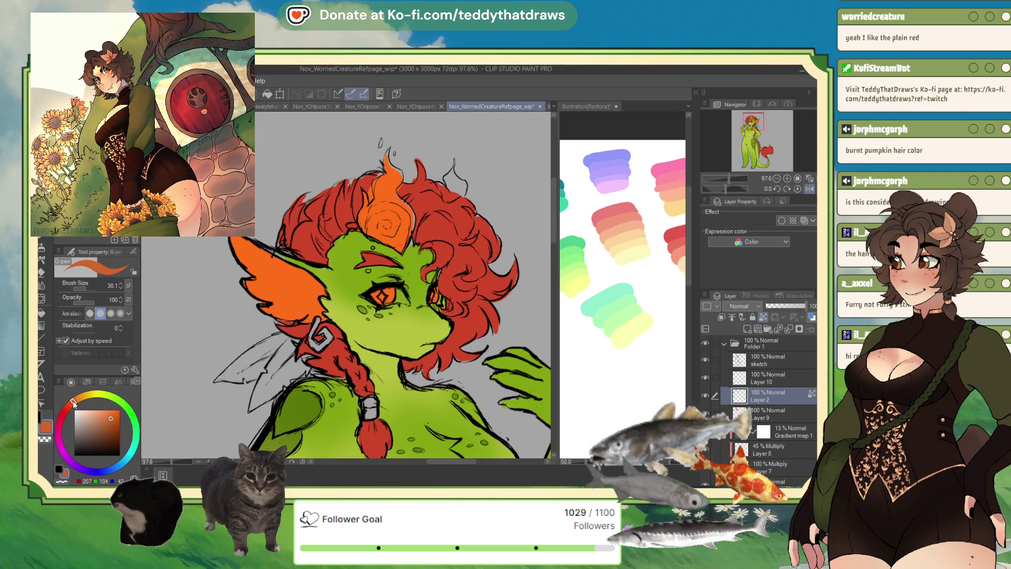
{"action": "left_click", "coordinate": [269, 95]}
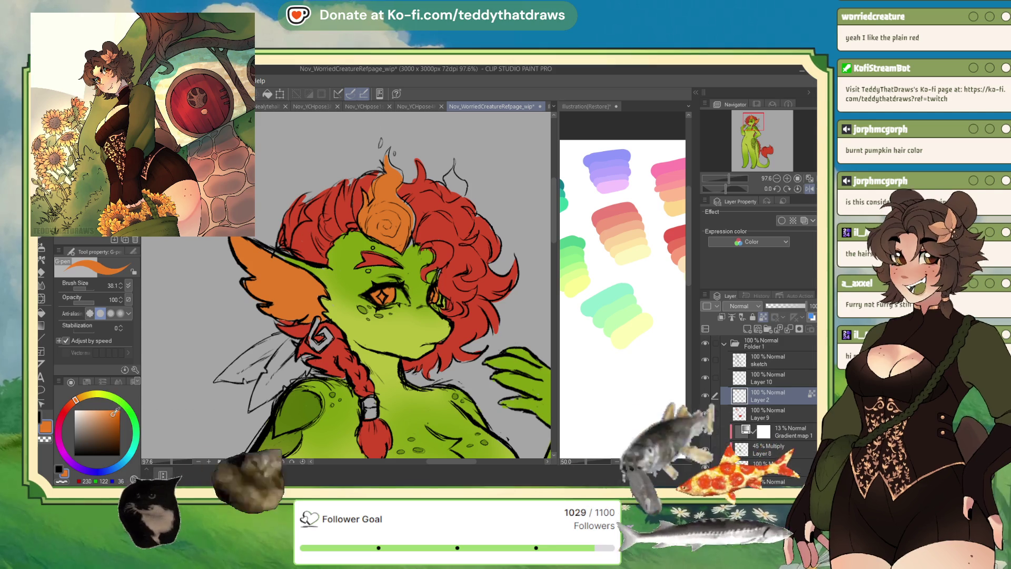
{"action": "left_click", "coordinate": [114, 410]}
{"action": "left_click", "coordinate": [267, 94]}
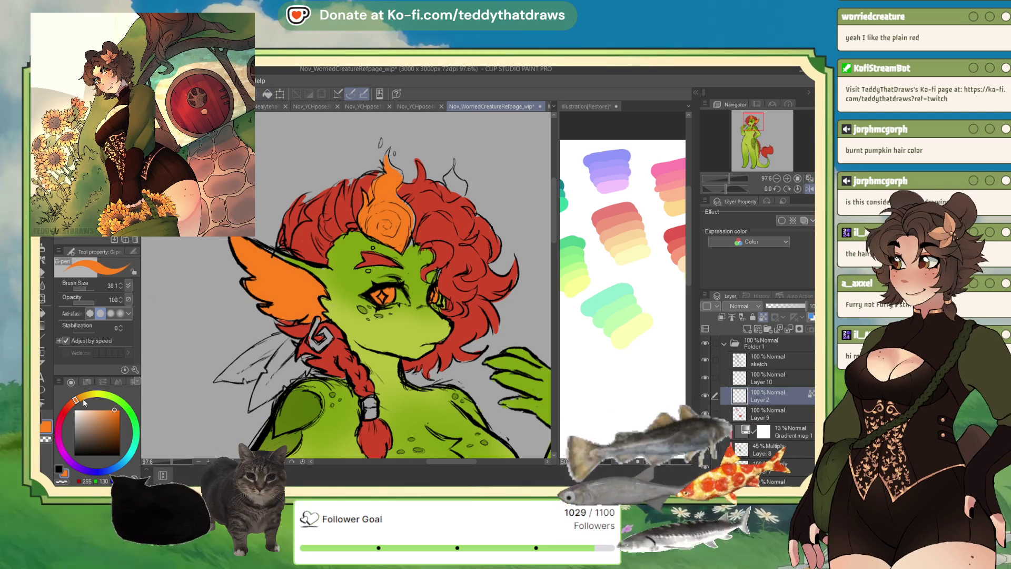
{"action": "left_click_drag", "start_coordinate": [84, 403], "coordinate": [81, 397]}
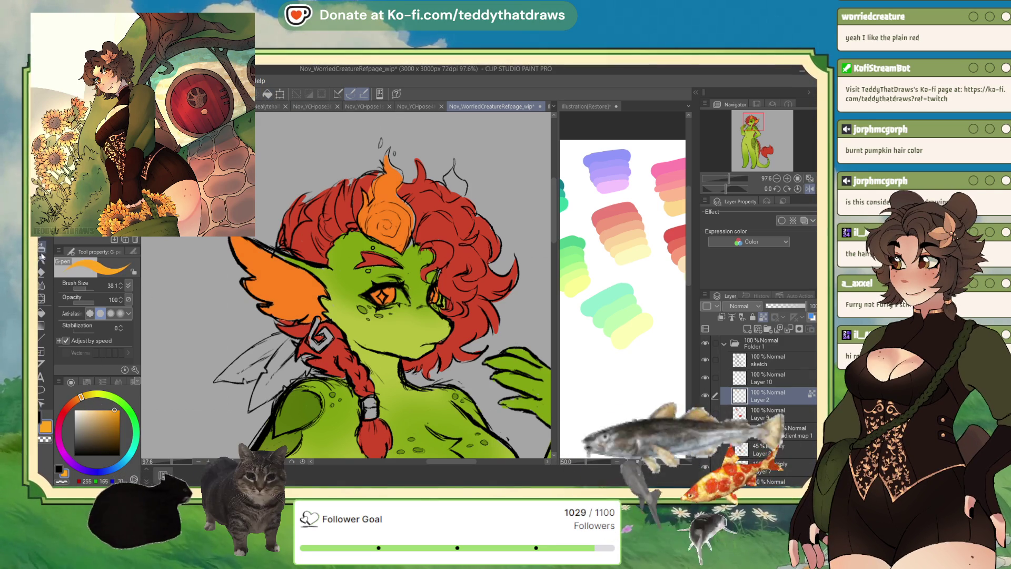
- Airbrush a soft yellow-orange glow onto the ear's lower edge and the hair swirl
{"action": "key", "text": "b"}
{"action": "left_click_drag", "start_coordinate": [232, 287], "coordinate": [239, 271]}
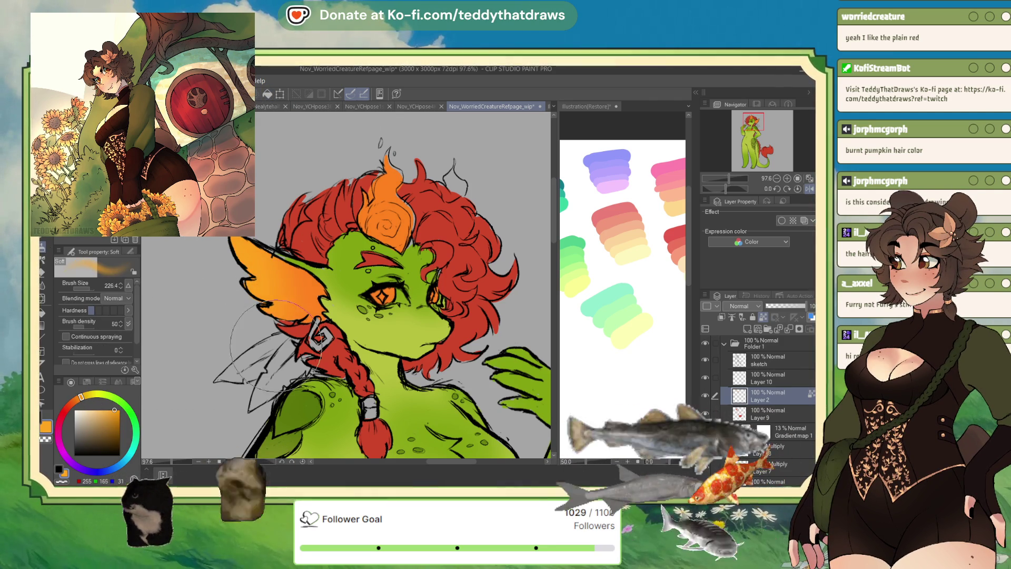
{"action": "mouse_move", "coordinate": [376, 216]}
{"action": "left_mouse_down"}
{"action": "mouse_move", "coordinate": [400, 189]}
{"action": "mouse_move", "coordinate": [421, 200]}
{"action": "left_mouse_up"}
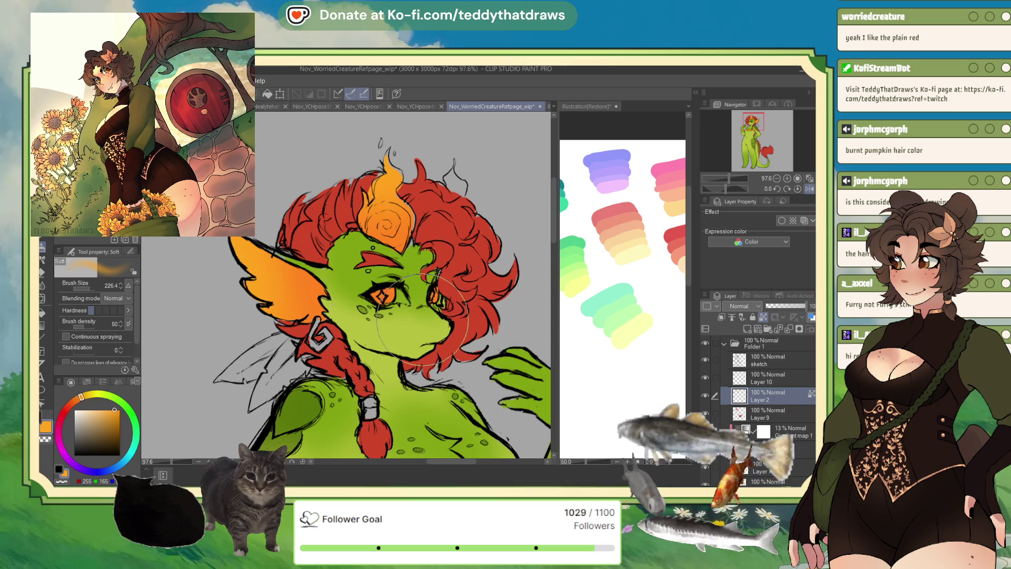
{"action": "key", "text": "p"}
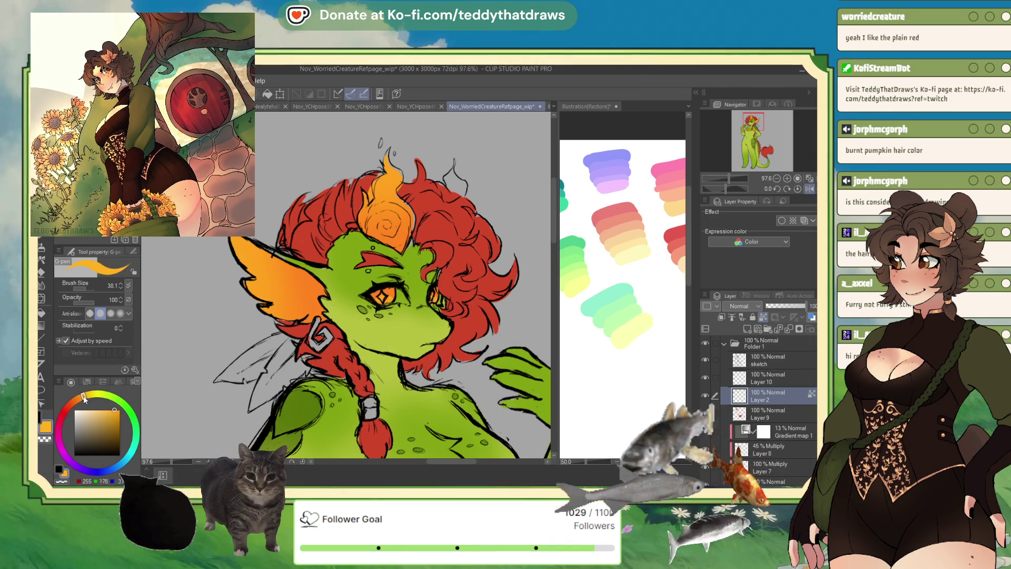
{"action": "left_click_drag", "start_coordinate": [85, 399], "coordinate": [88, 398]}
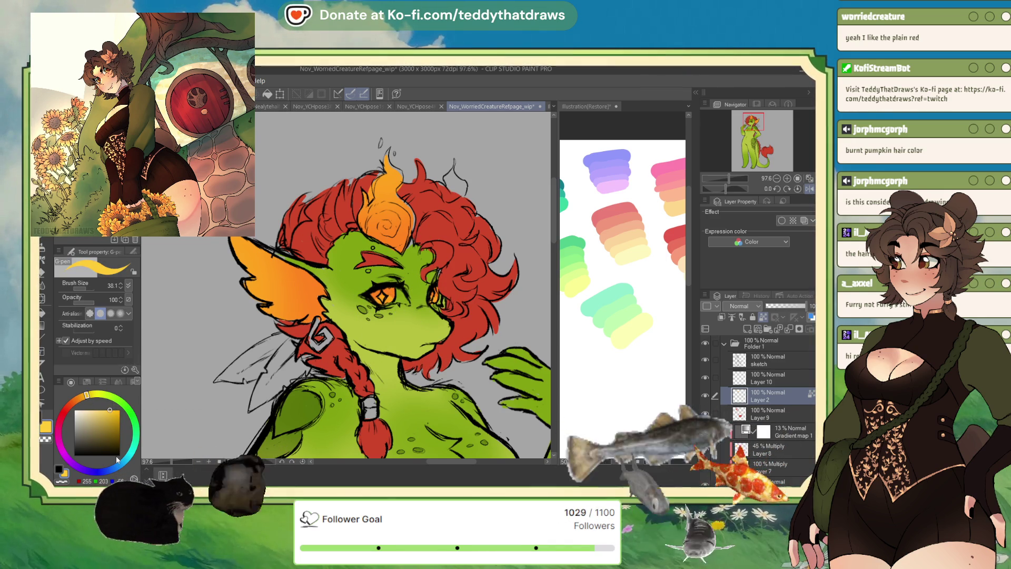
- Sample salmon swatches from the palette sheet and recolour the ear and flame salmon
{"action": "left_click", "coordinate": [632, 225]}
{"action": "left_click", "coordinate": [609, 205], "text": "alt"}
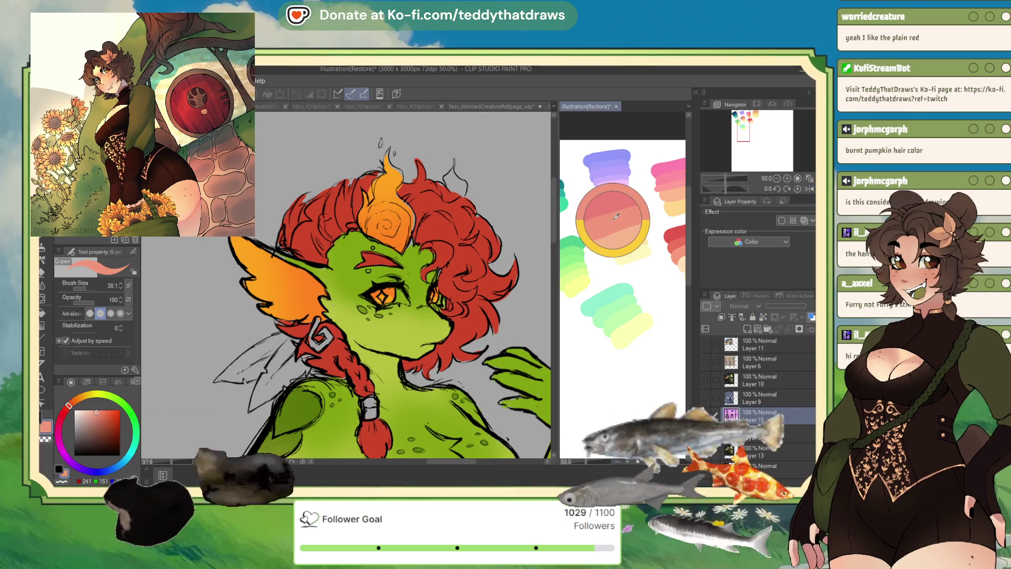
{"action": "left_click", "coordinate": [609, 205], "text": "alt"}
{"action": "left_click", "coordinate": [474, 293]}
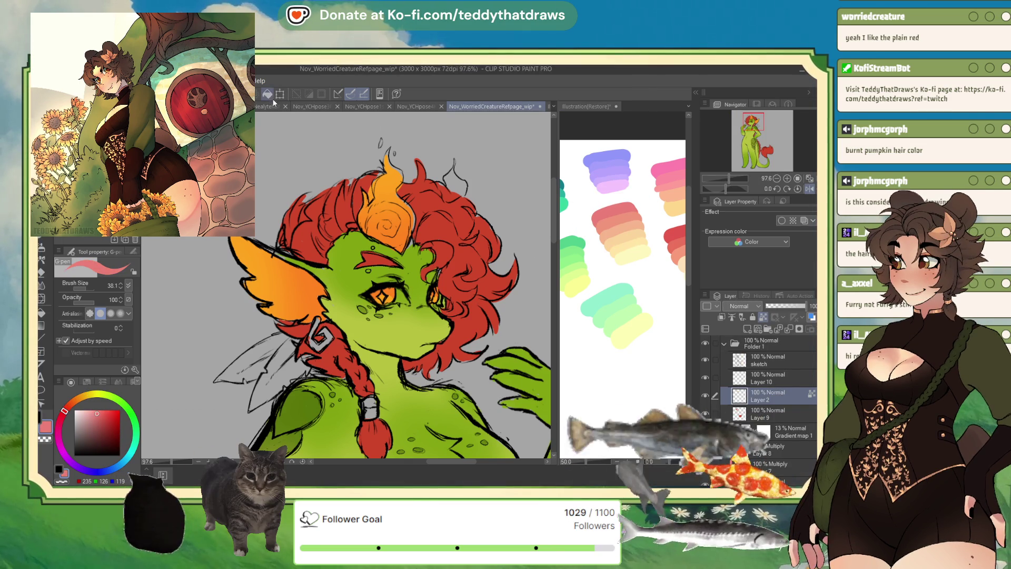
{"action": "key", "text": "alt+BackSpace"}
{"action": "left_click", "coordinate": [621, 219], "text": "alt"}
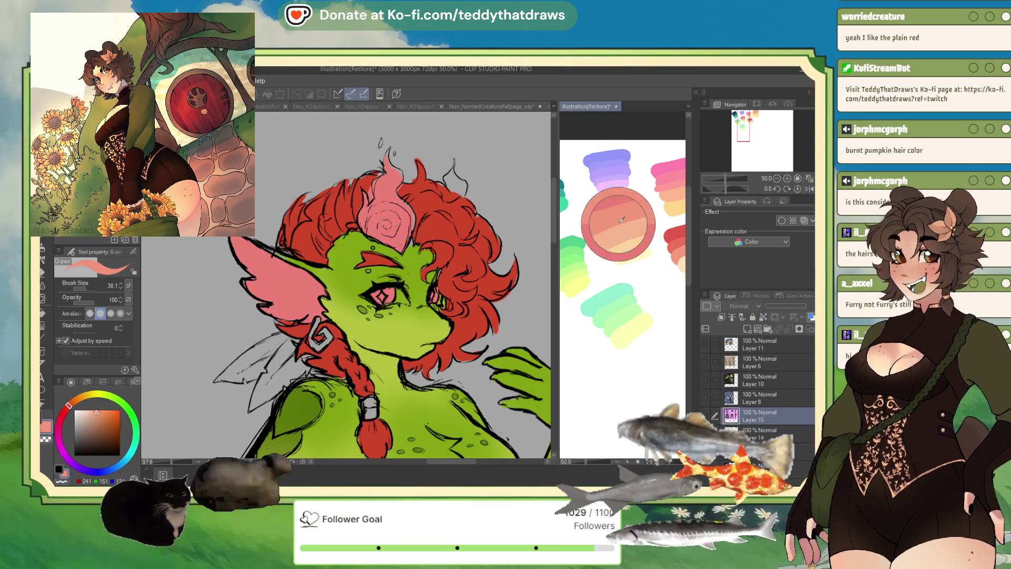
{"action": "key", "text": "ctrl+Tab"}
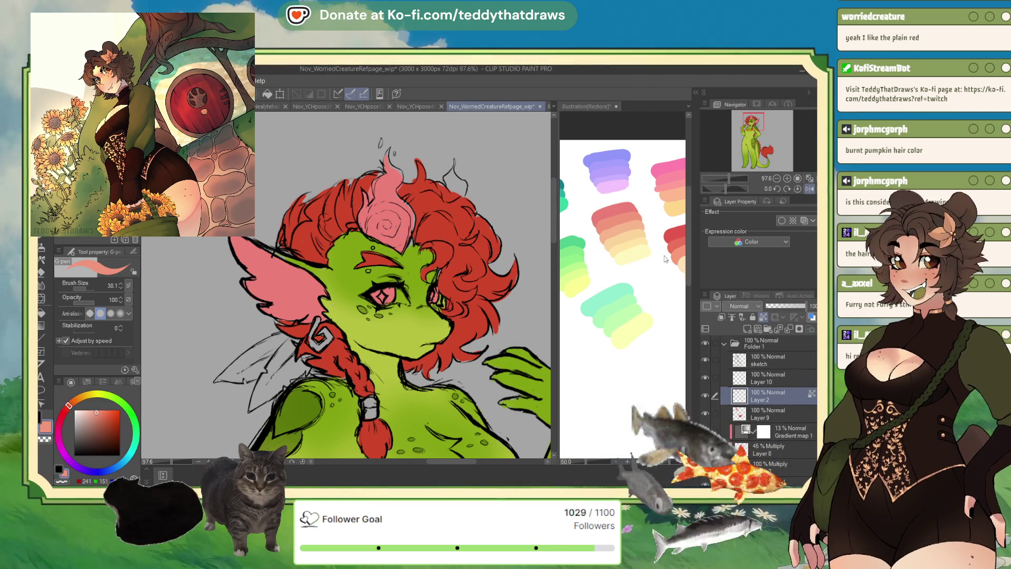
{"action": "left_click", "coordinate": [665, 259], "text": "alt"}
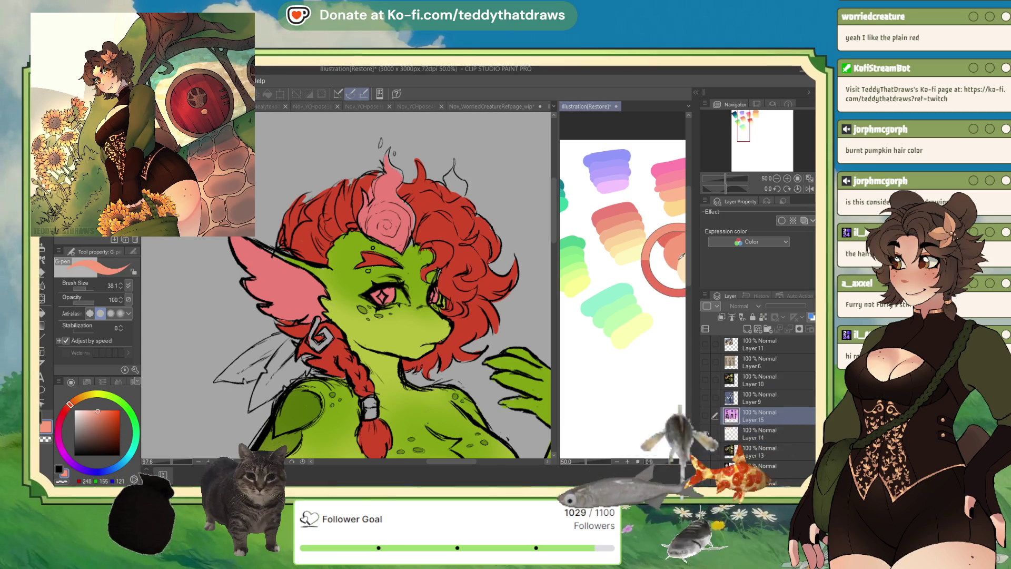
{"action": "key", "text": "ctrl+Tab"}
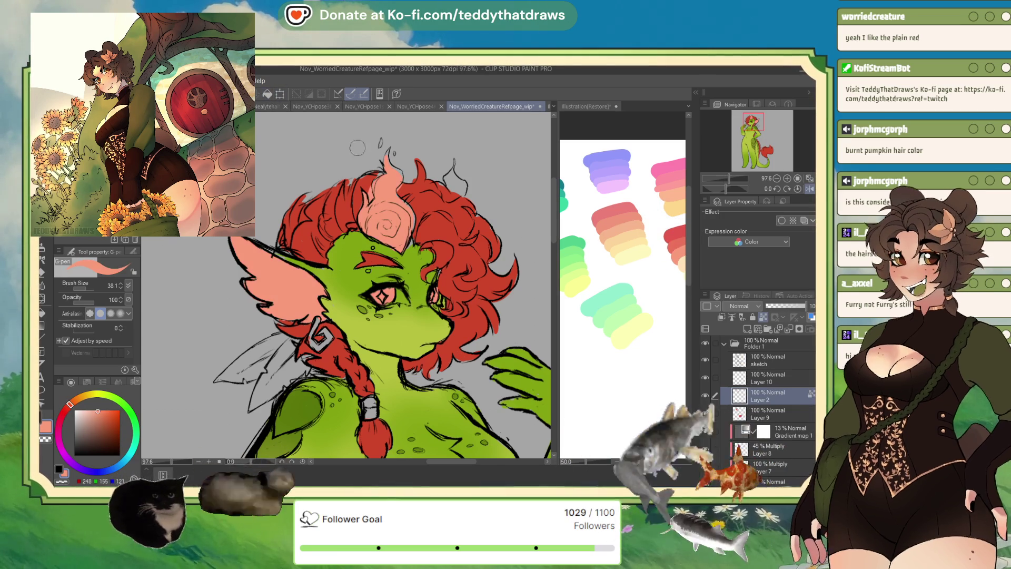
- Pick up the hair red and shift it to a fine-tuned orange
{"action": "left_click", "coordinate": [331, 227], "text": "alt"}
{"action": "left_click_drag", "start_coordinate": [67, 406], "coordinate": [71, 403]}
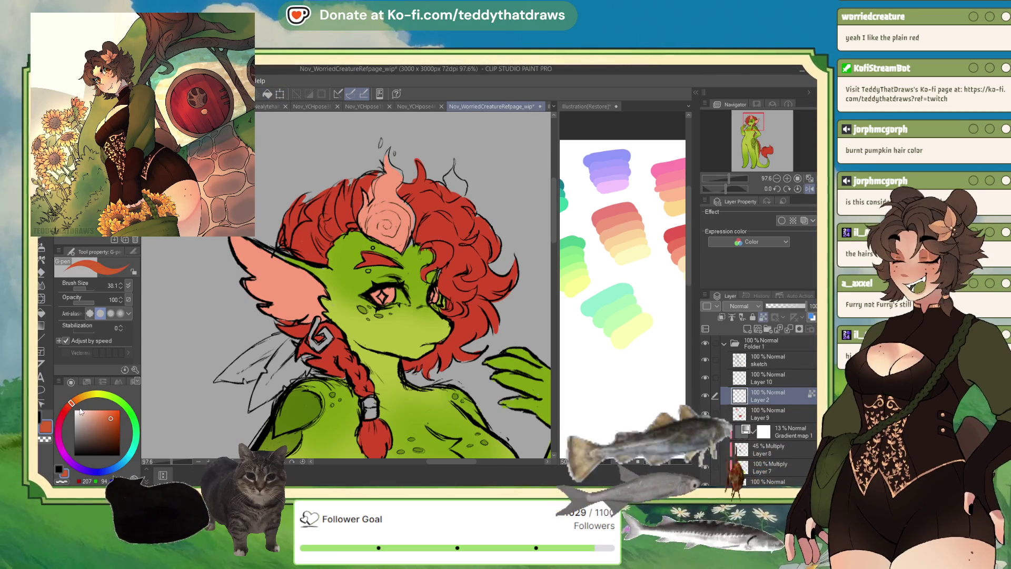
{"action": "left_click", "coordinate": [106, 410]}
- Refill the ear and horn swirl with a hair-derived orange, then a slightly brighter orange
{"action": "left_click", "coordinate": [268, 95]}
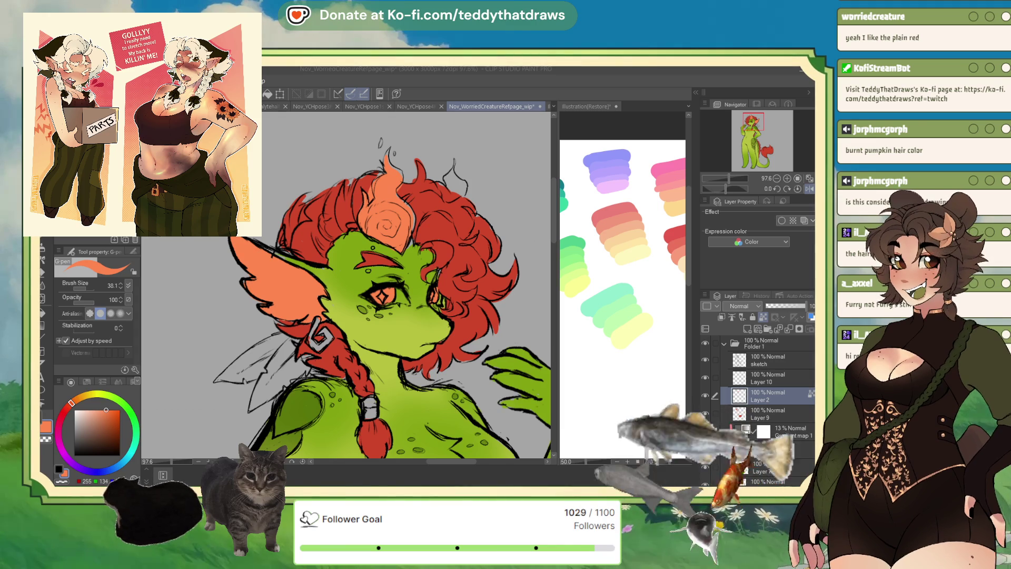
{"action": "left_click", "coordinate": [449, 243], "text": "alt"}
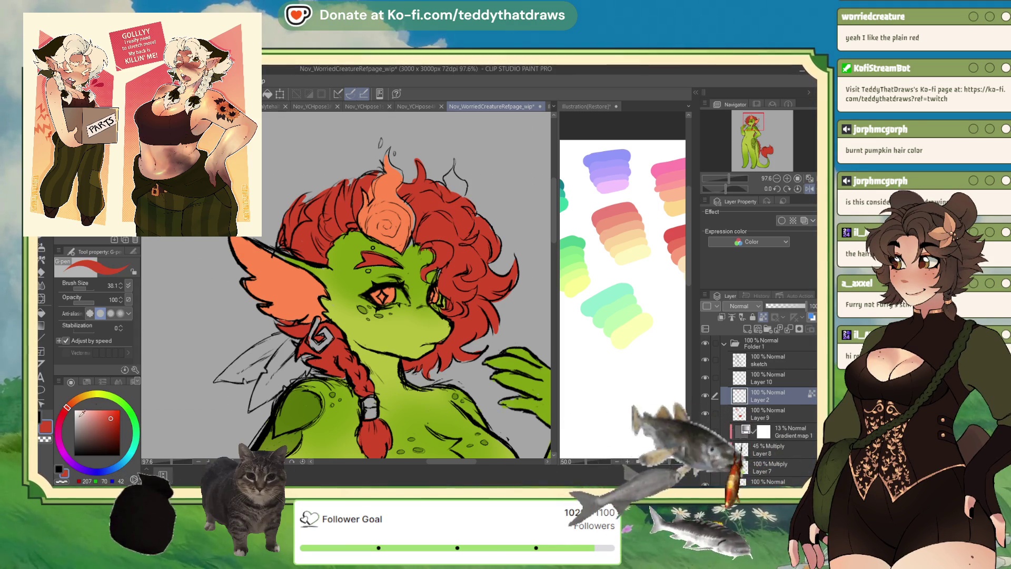
{"action": "left_click_drag", "start_coordinate": [67, 406], "coordinate": [72, 403]}
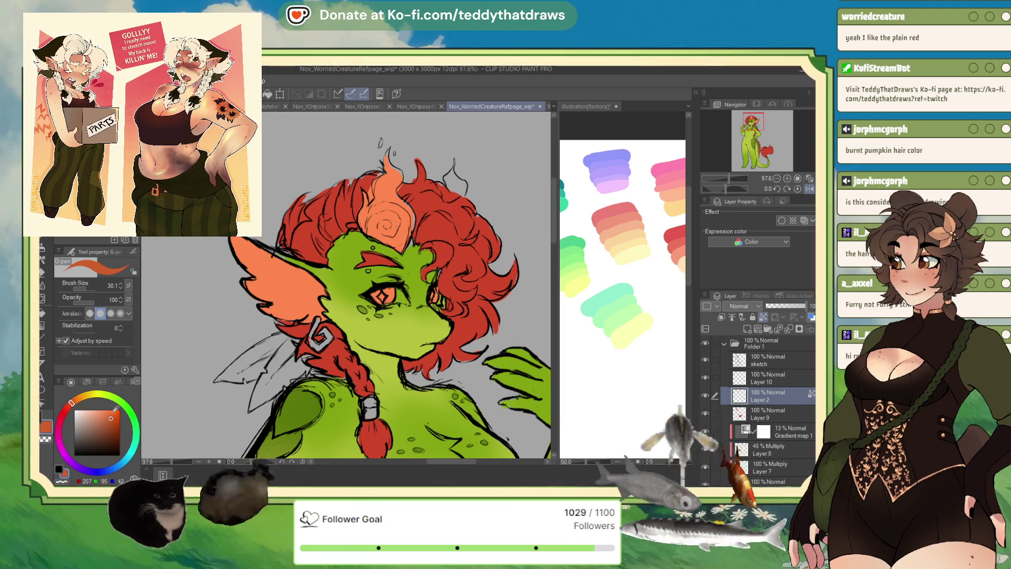
{"action": "key", "text": "alt+BackSpace"}
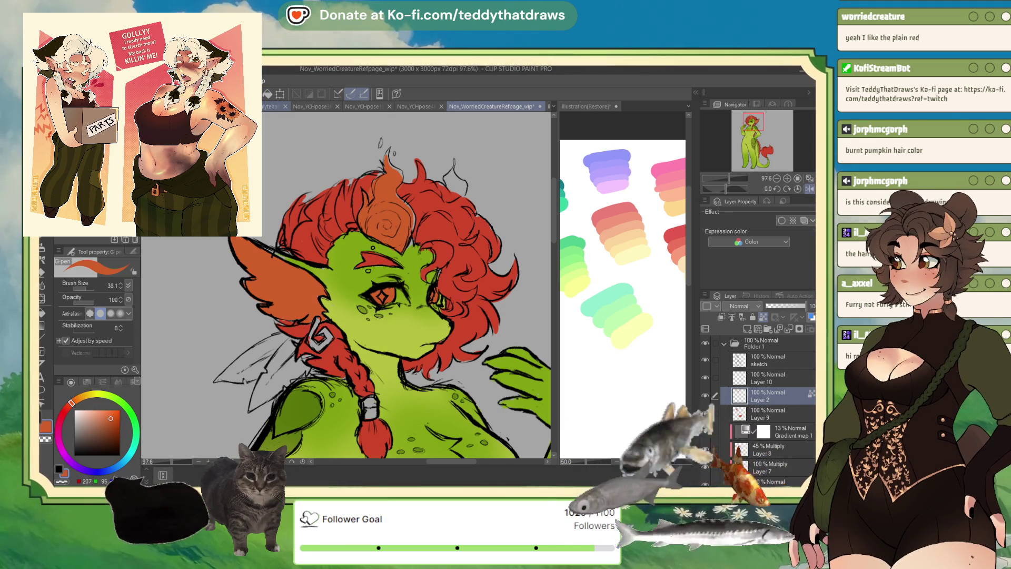
{"action": "left_click", "coordinate": [112, 412]}
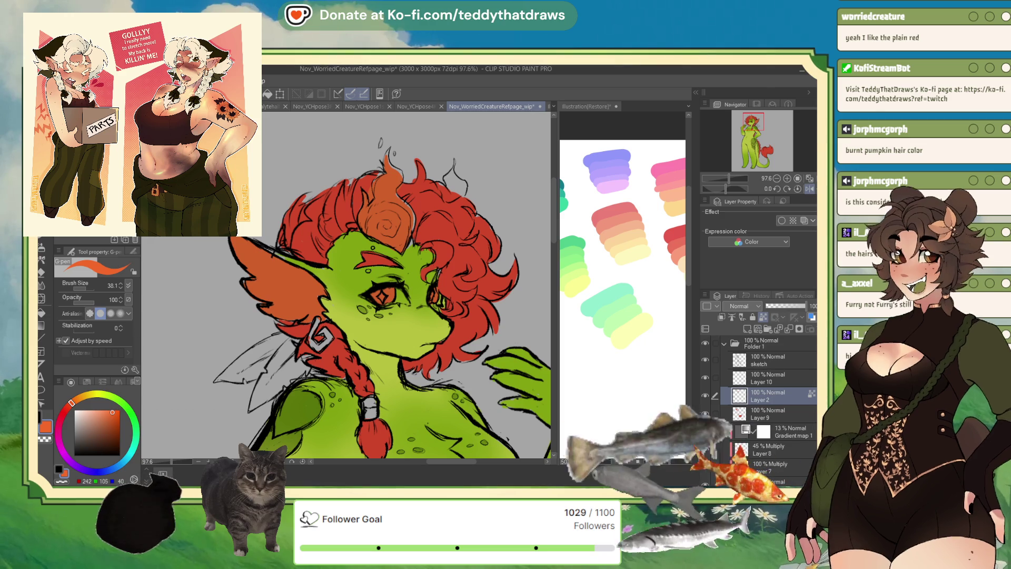
{"action": "key", "text": "alt+BackSpace"}
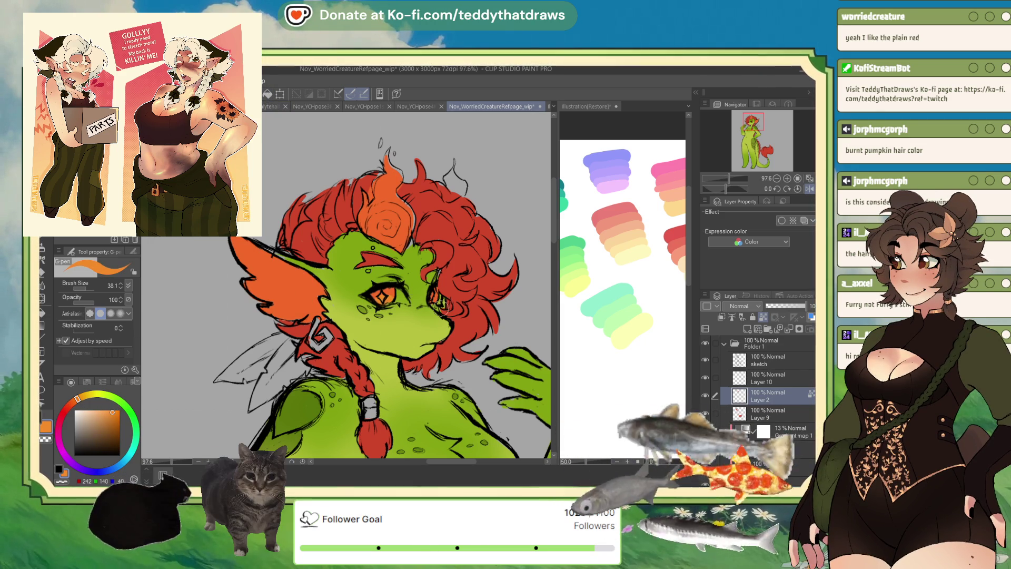
- Airbrush soft orange shading onto the hair flame and load a more yellow orange
{"action": "key", "text": "b"}
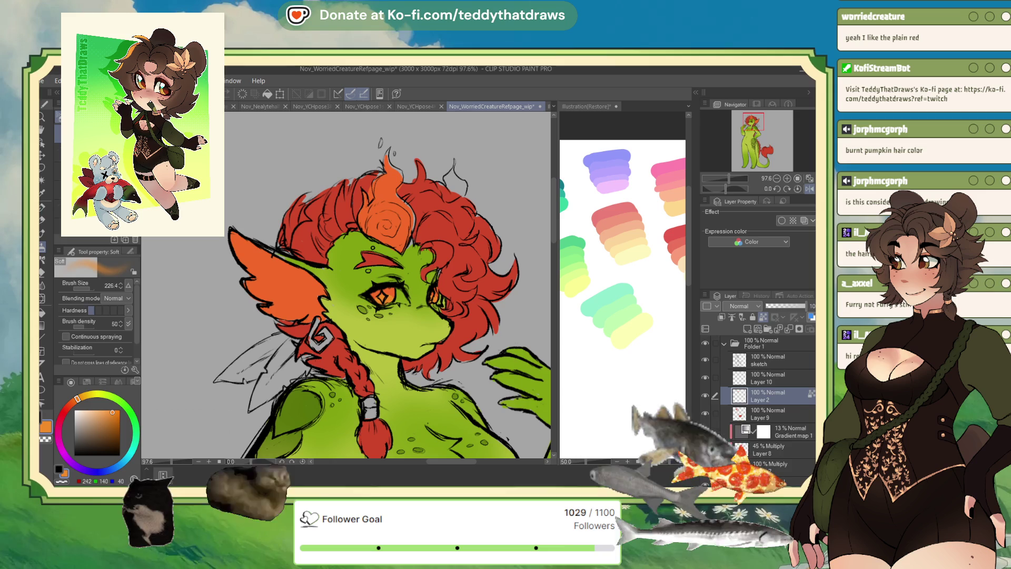
{"action": "left_click_drag", "start_coordinate": [379, 153], "coordinate": [371, 179]}
{"action": "key", "text": "p"}
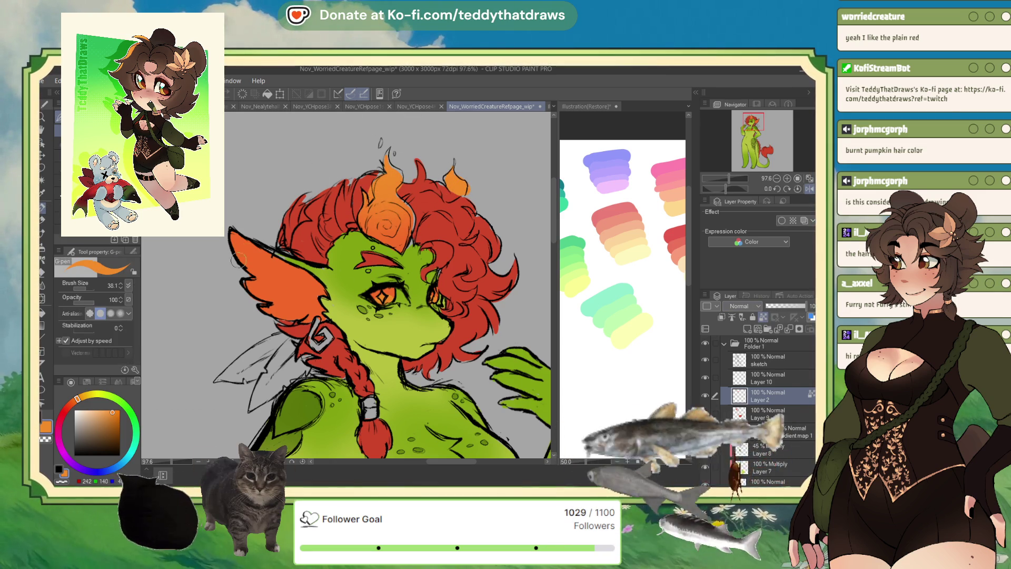
{"action": "left_click", "coordinate": [42, 246]}
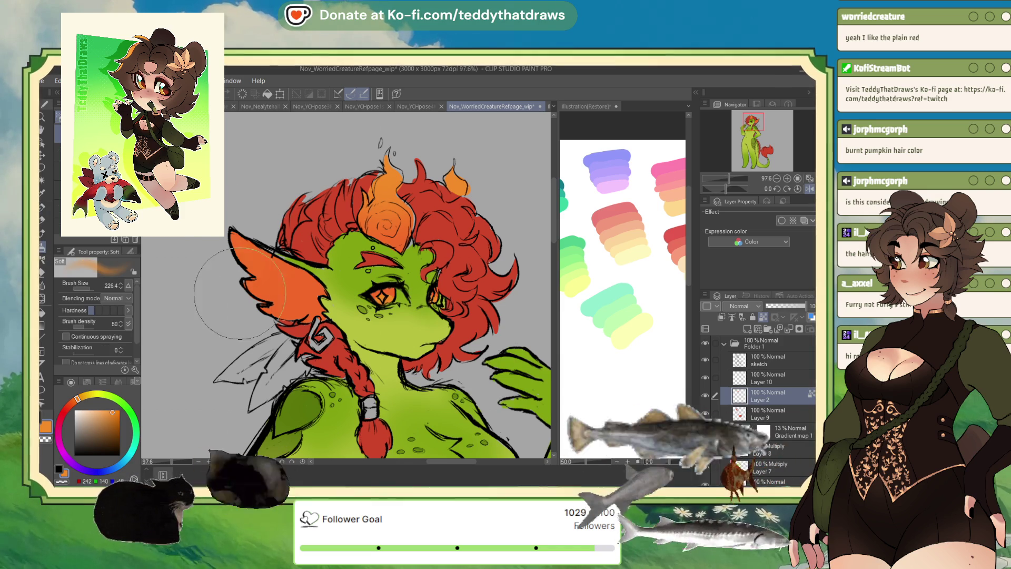
{"action": "left_click", "coordinate": [84, 395]}
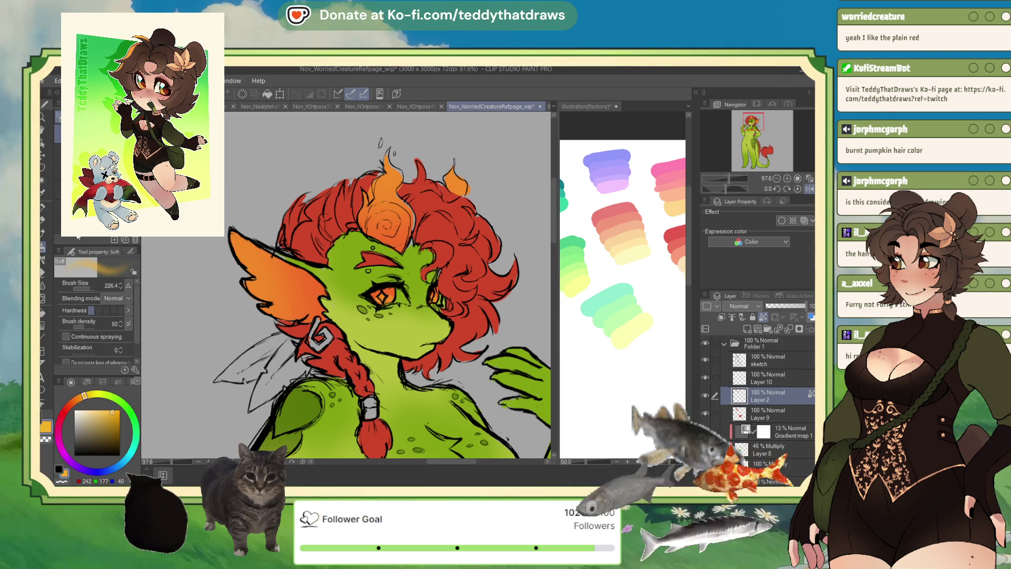
{"action": "left_click", "coordinate": [43, 220]}
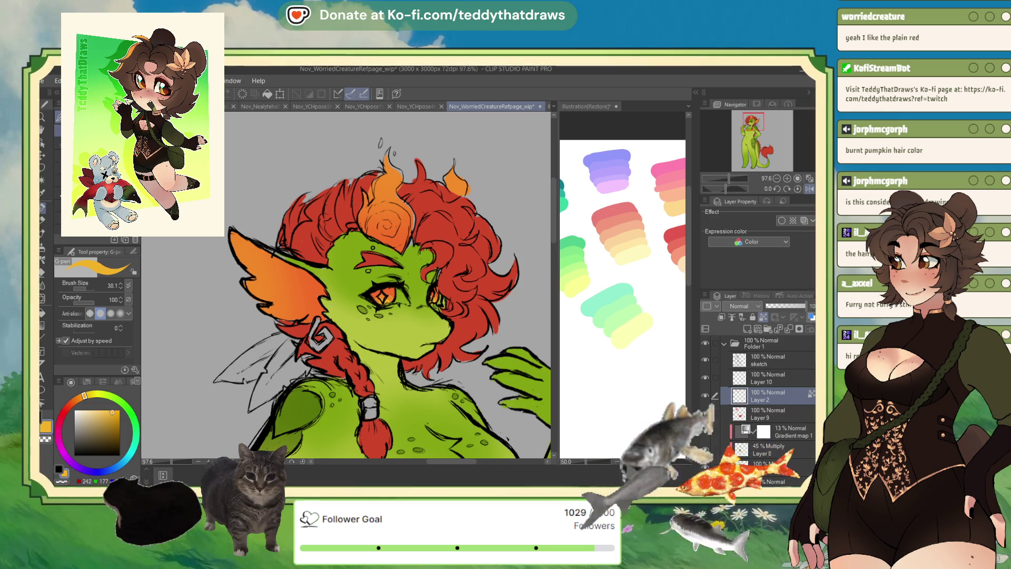
{"action": "key", "text": "b"}
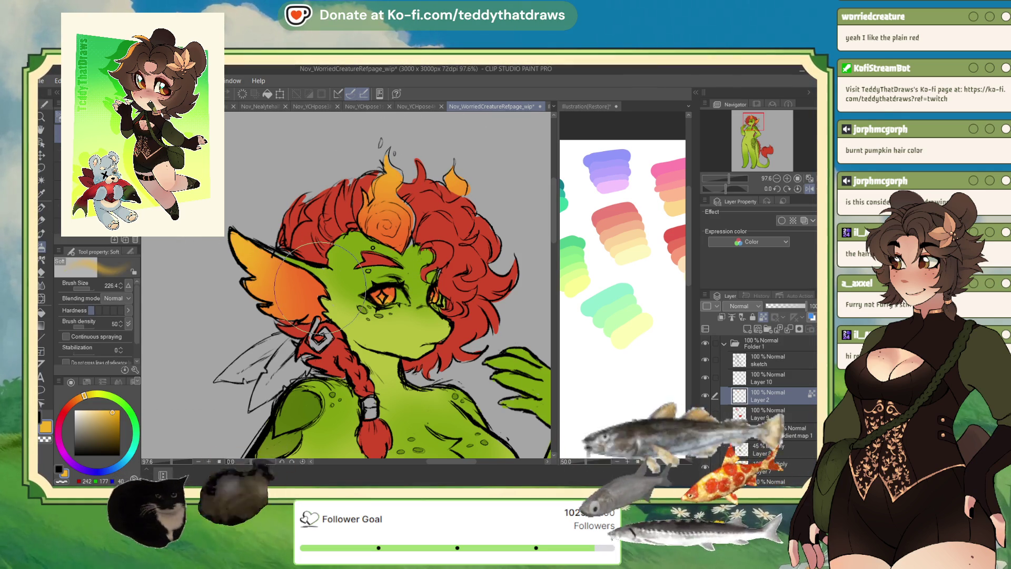
{"action": "scroll", "coordinate": [357, 195], "scroll_direction": "down", "scroll_amount": 5}
{"action": "scroll", "coordinate": [357, 196], "scroll_direction": "up", "scroll_amount": 5}
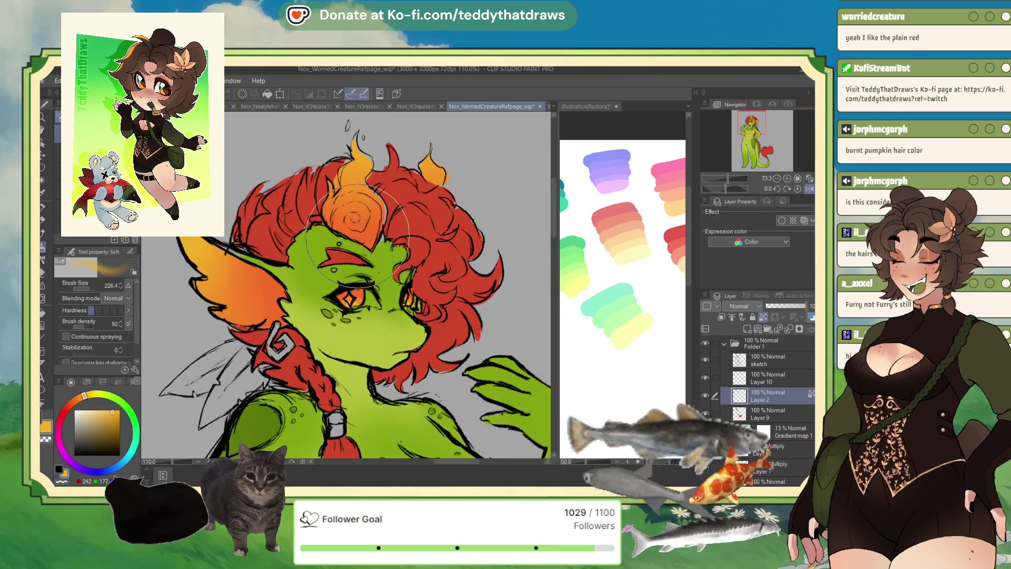
- On a new layer above Layer 9, paint a pale cream highlight in the goblin's eye
{"action": "scroll", "coordinate": [363, 226], "scroll_direction": "up", "scroll_amount": 2}
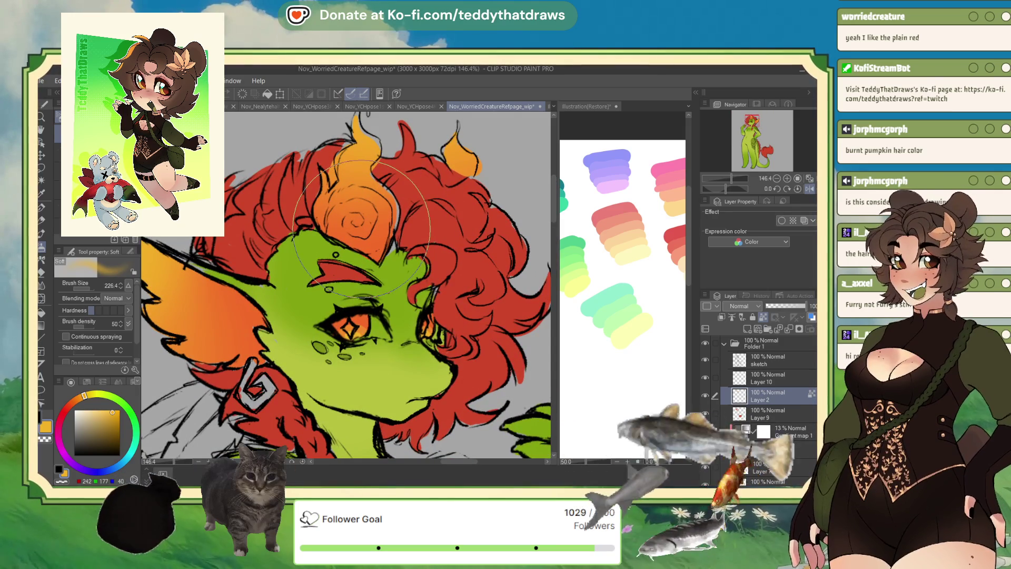
{"action": "left_click", "coordinate": [768, 414]}
{"action": "left_click", "coordinate": [747, 328]}
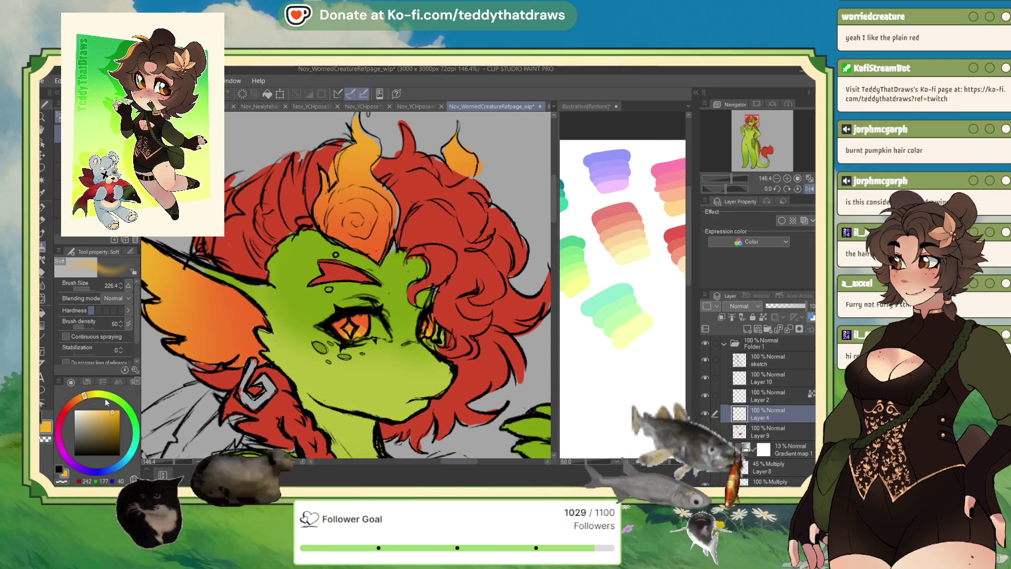
{"action": "left_click", "coordinate": [84, 410]}
{"action": "left_click_drag", "start_coordinate": [84, 395], "coordinate": [80, 396]}
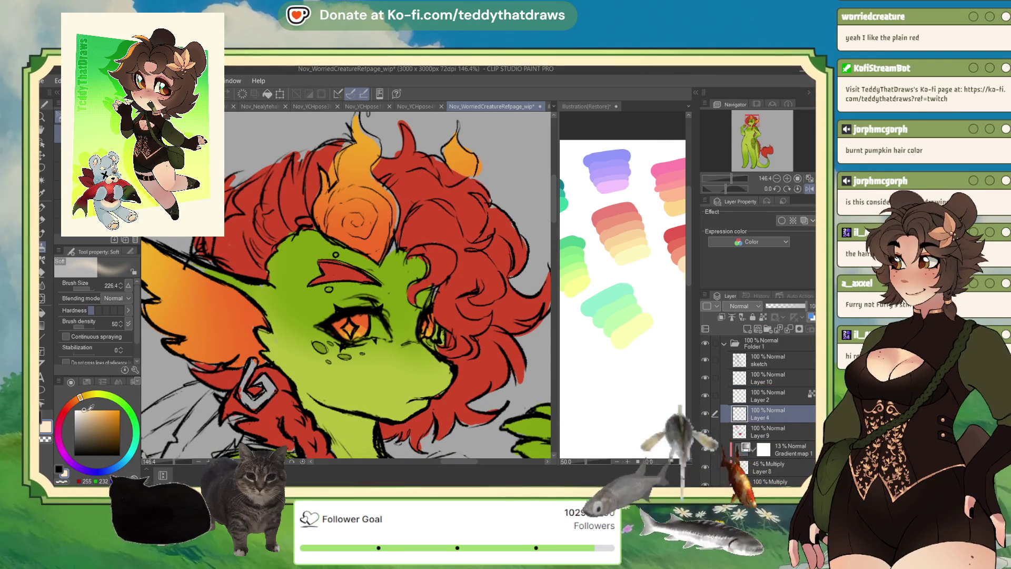
{"action": "left_click", "coordinate": [42, 211]}
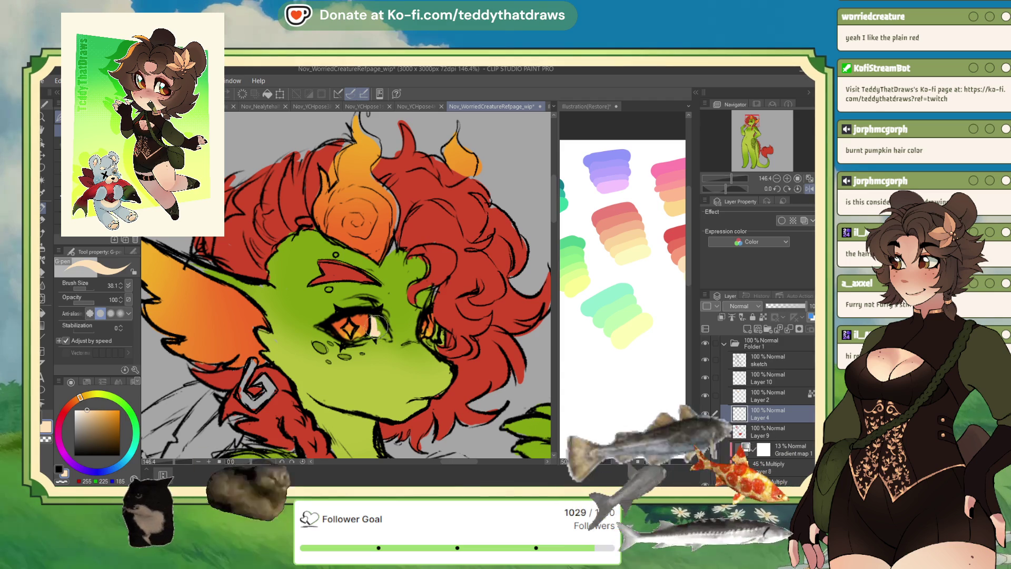
{"action": "left_click_drag", "start_coordinate": [373, 322], "coordinate": [380, 333]}
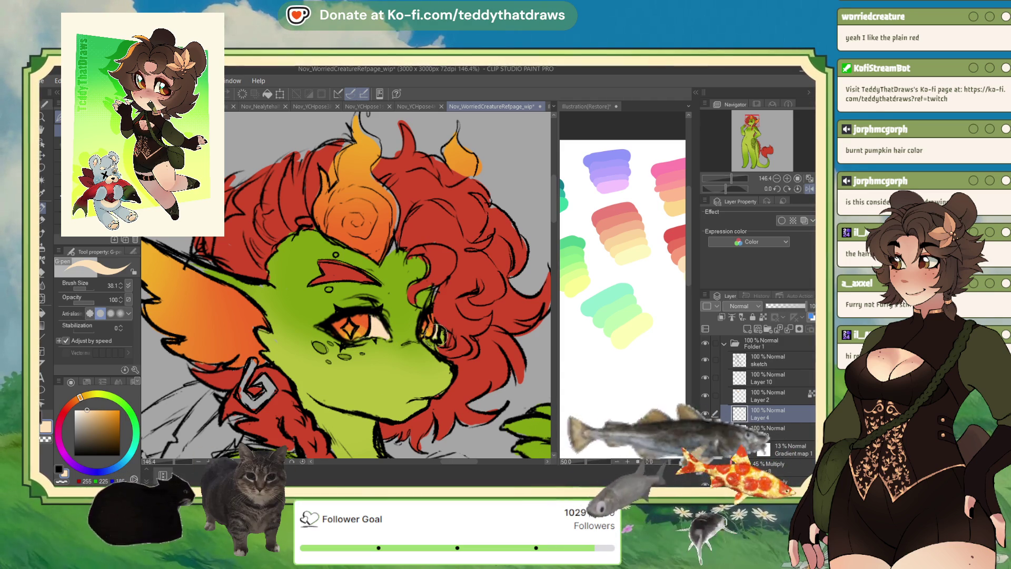
- Select Layer 2, toggle its visibility to check it, and duplicate it as Layer 2 Copy
{"action": "left_click", "coordinate": [752, 435]}
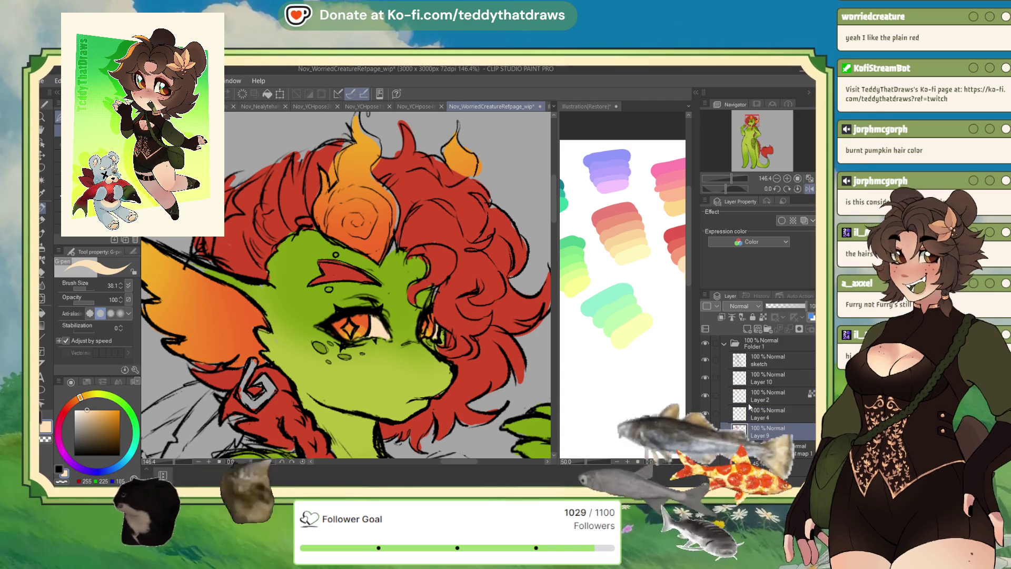
{"action": "left_click", "coordinate": [753, 400]}
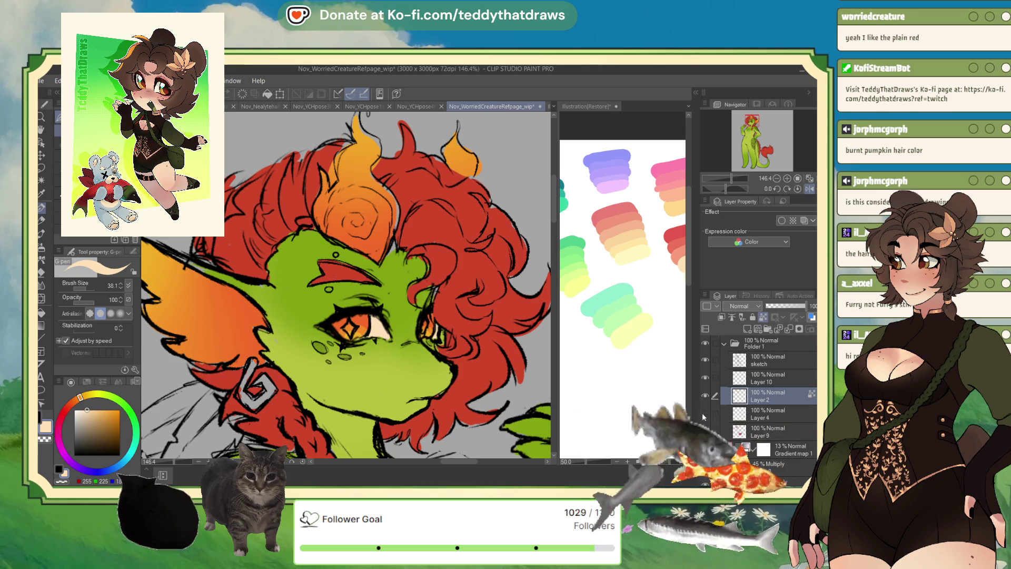
{"action": "left_click", "coordinate": [705, 396]}
{"action": "left_click", "coordinate": [705, 396]}
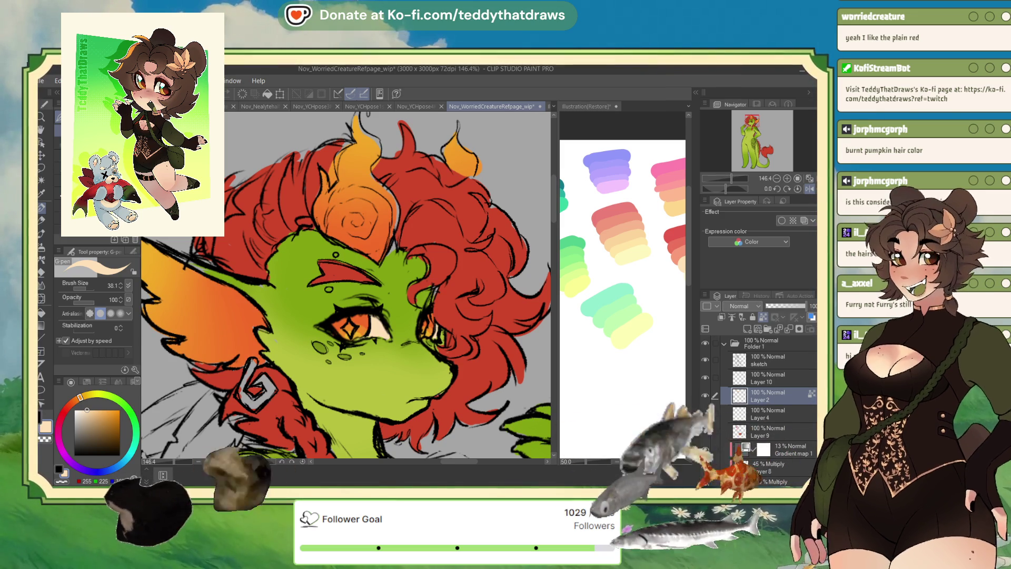
{"action": "left_click_drag", "start_coordinate": [737, 403], "coordinate": [762, 333]}
{"action": "scroll", "coordinate": [447, 221], "scroll_direction": "down", "scroll_amount": 1}
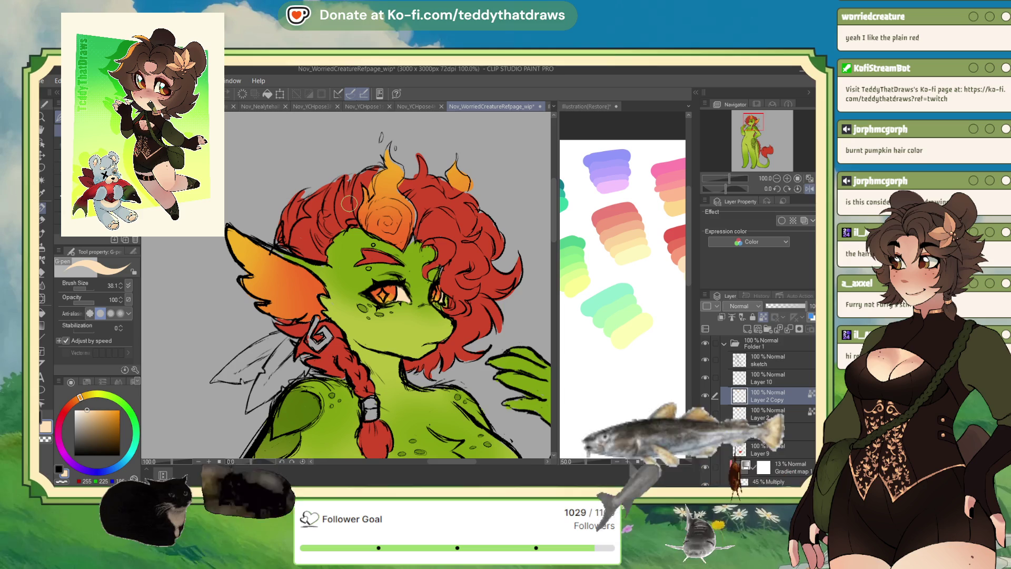
- Fill the orange accents lavender-blue, then refill them a deeper cyan-blue
{"action": "left_click", "coordinate": [46, 240]}
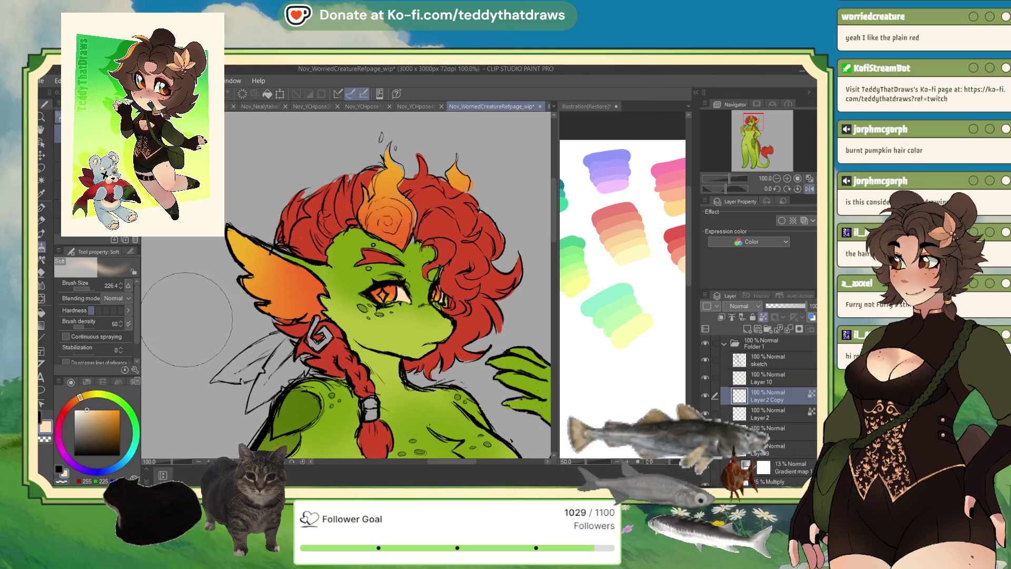
{"action": "left_click", "coordinate": [42, 207]}
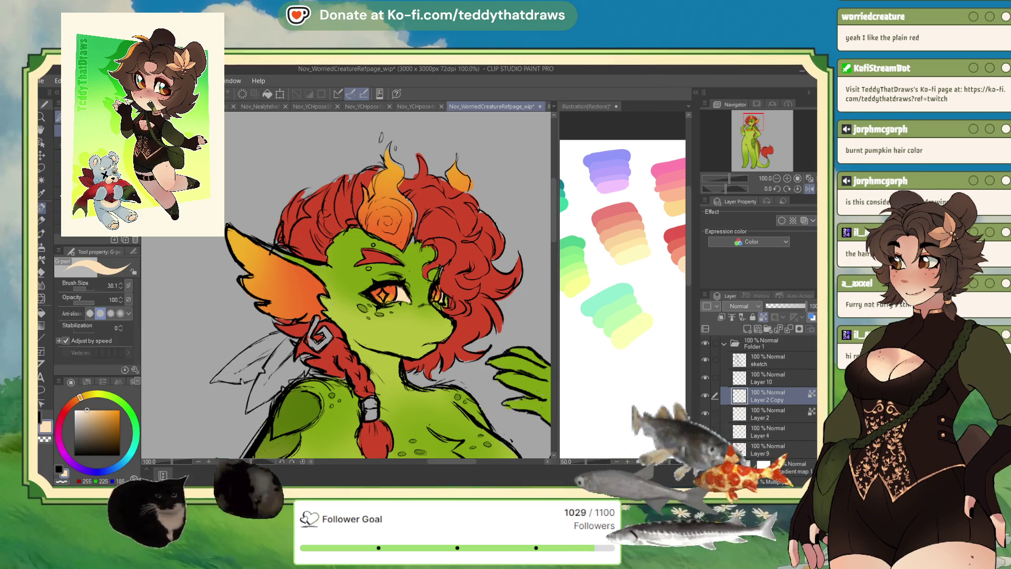
{"action": "left_click_drag", "start_coordinate": [114, 466], "coordinate": [104, 471]}
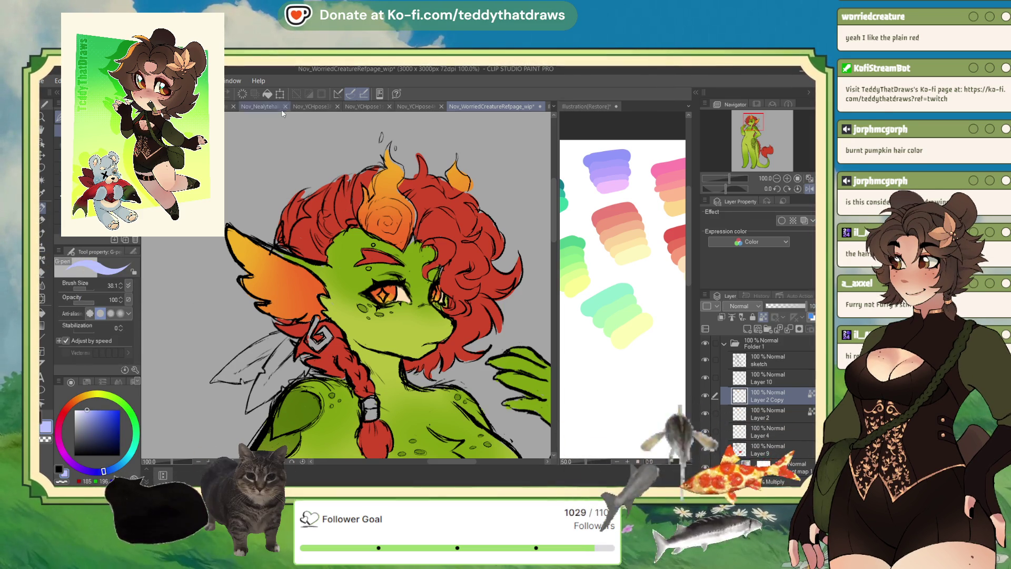
{"action": "left_click", "coordinate": [267, 94]}
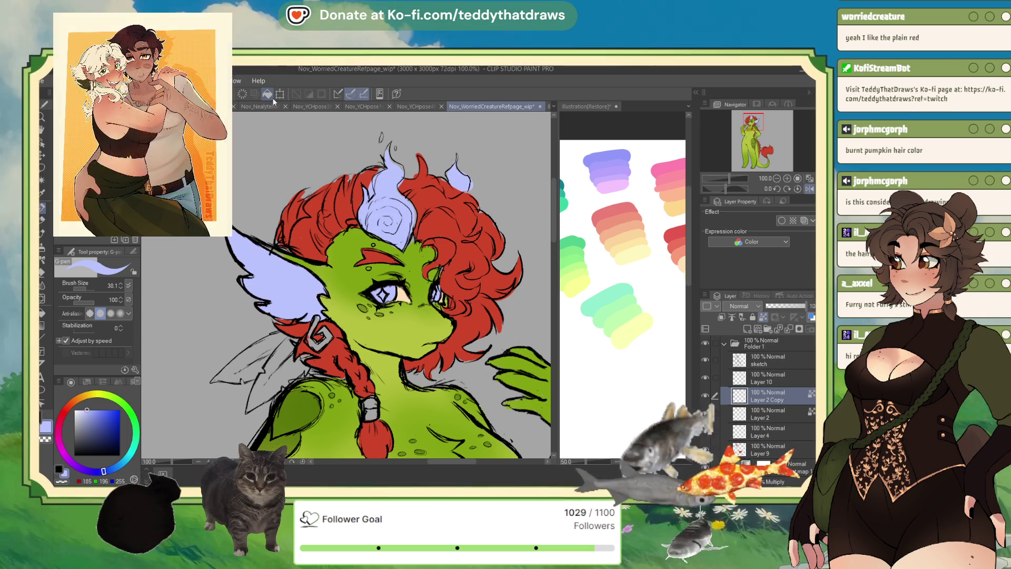
{"action": "left_click_drag", "start_coordinate": [103, 471], "coordinate": [121, 464]}
{"action": "left_click", "coordinate": [99, 425]}
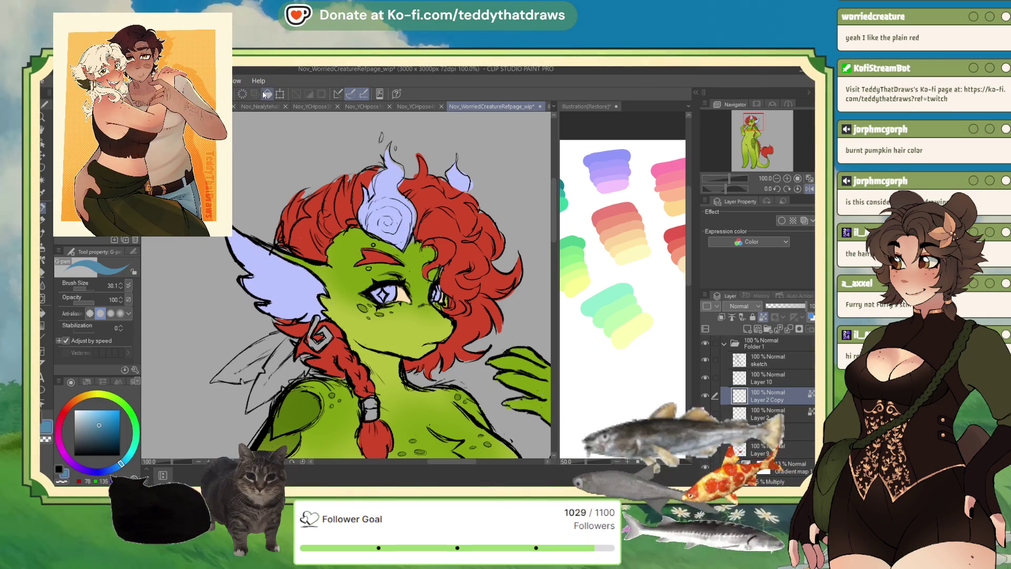
{"action": "left_click", "coordinate": [267, 93]}
{"action": "left_click", "coordinate": [98, 417]}
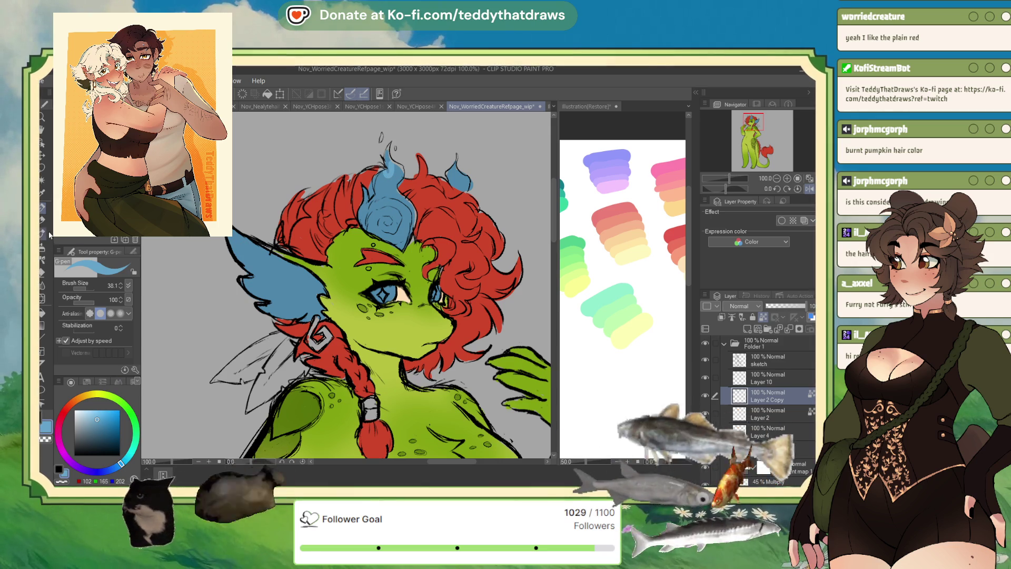
- Airbrush the ear bright cyan and paint a cyan highlight into the eye
{"action": "key", "text": "b"}
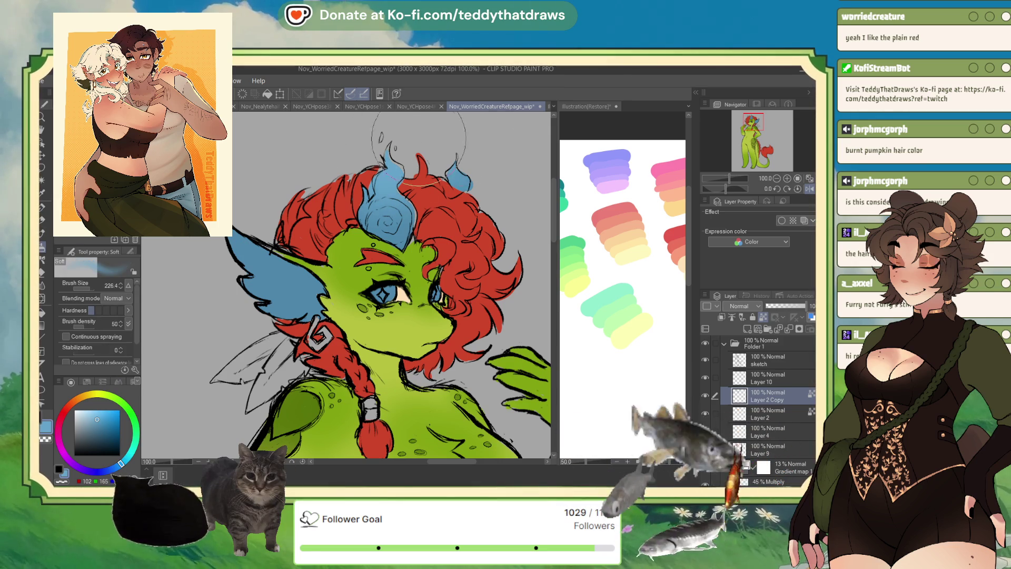
{"action": "left_click", "coordinate": [390, 173], "text": "alt"}
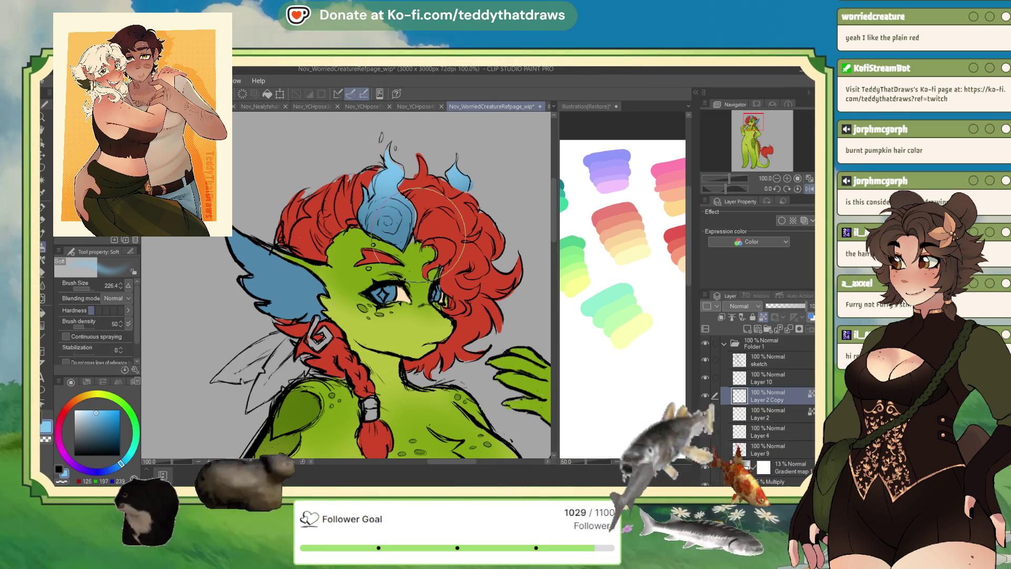
{"action": "left_click_drag", "start_coordinate": [137, 427], "coordinate": [135, 437]}
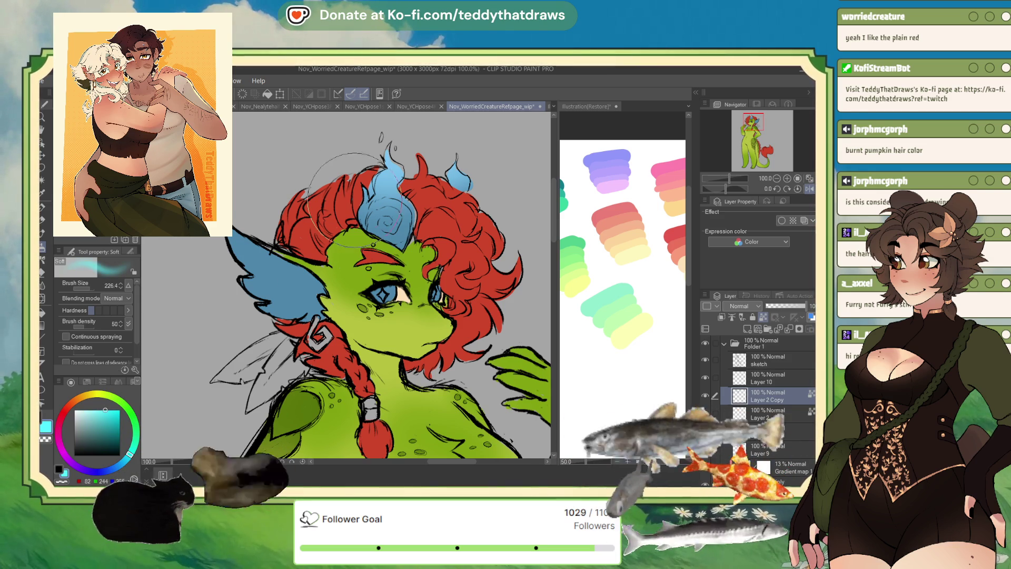
{"action": "left_click_drag", "start_coordinate": [258, 248], "coordinate": [248, 218]}
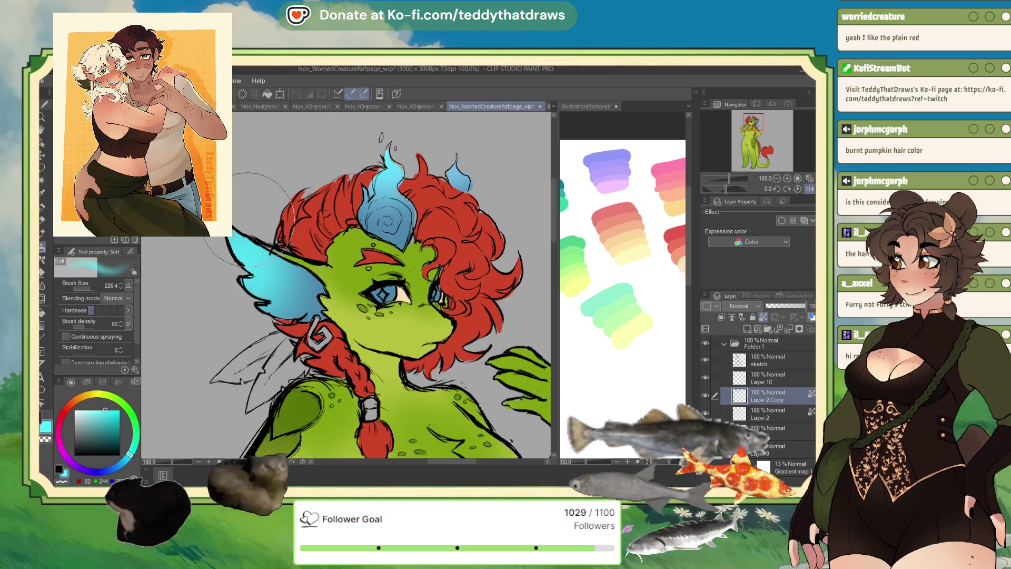
{"action": "key", "text": "p"}
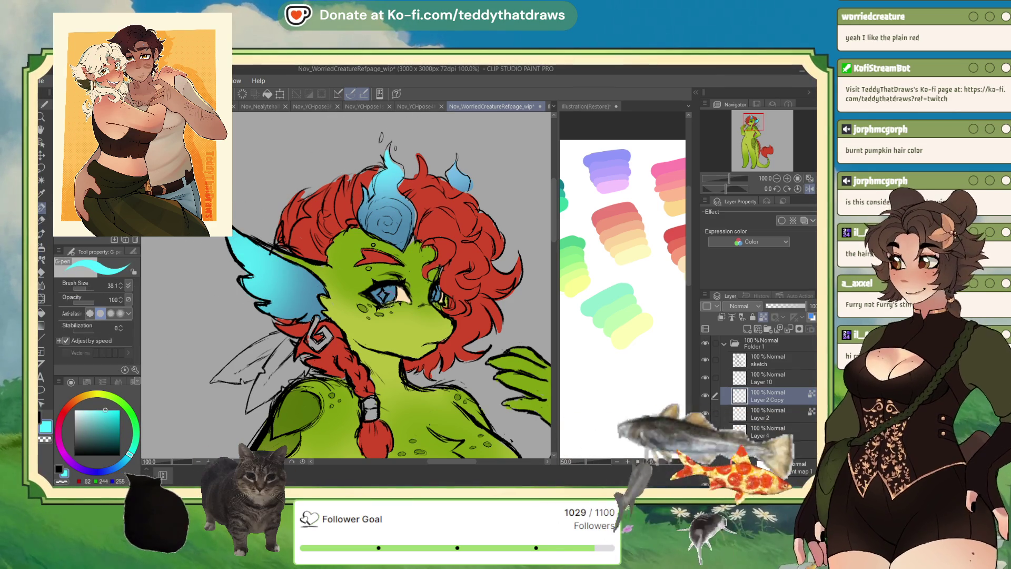
{"action": "left_click_drag", "start_coordinate": [380, 292], "coordinate": [387, 299]}
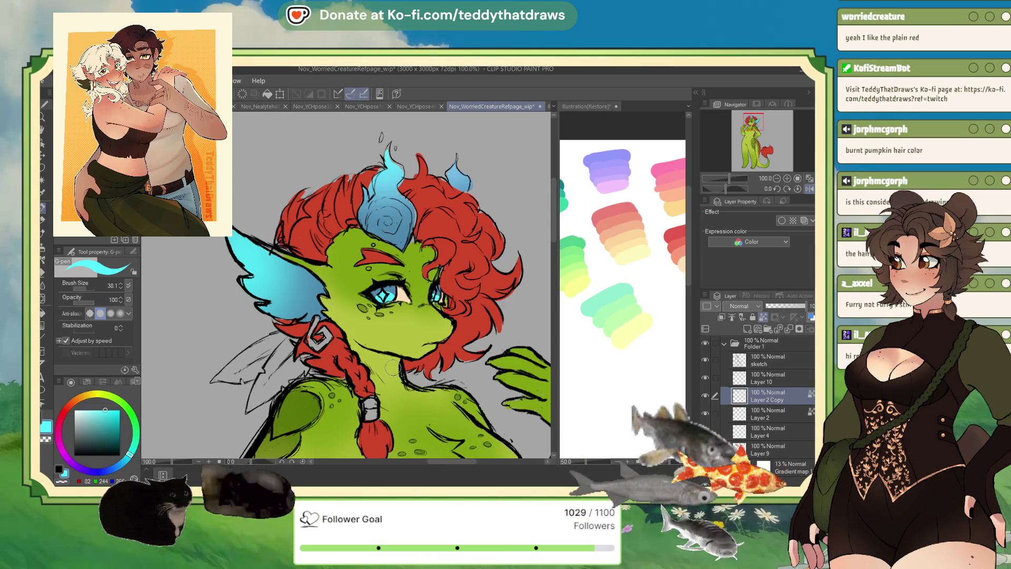
{"action": "scroll", "coordinate": [291, 390], "scroll_direction": "down", "scroll_amount": 5}
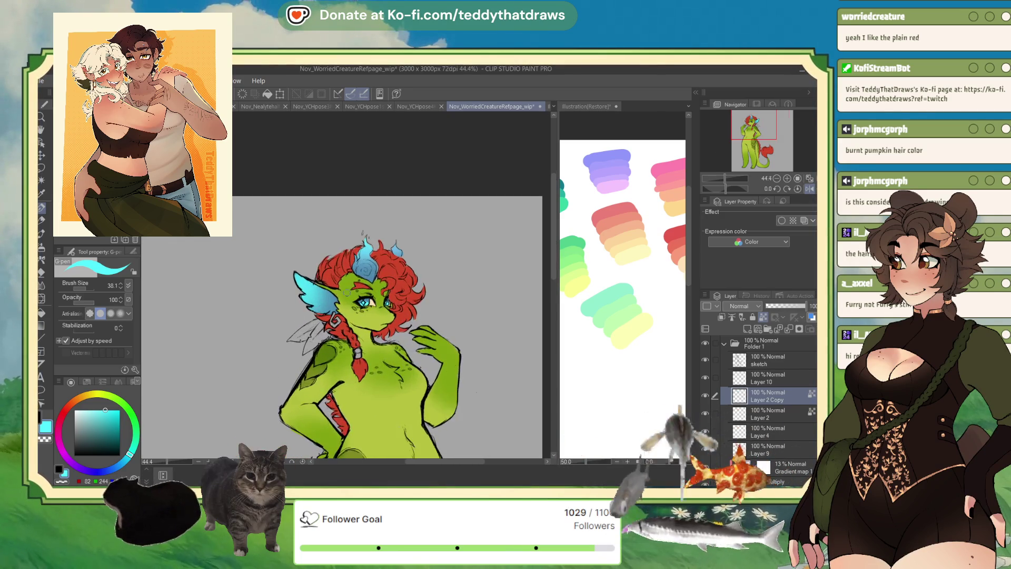
{"action": "scroll", "coordinate": [397, 249], "scroll_direction": "down", "scroll_amount": 4}
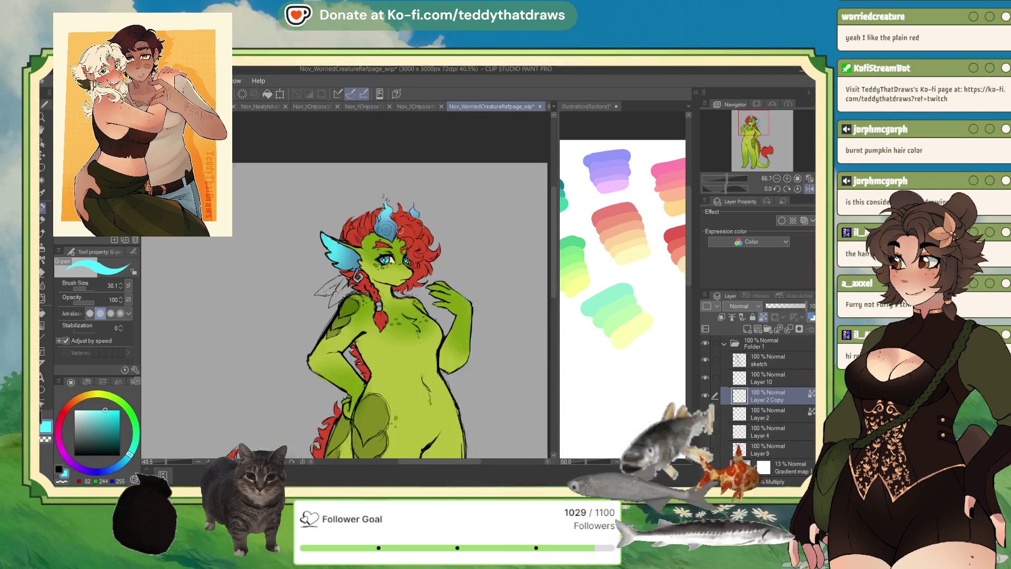
{"action": "scroll", "coordinate": [403, 223], "scroll_direction": "up", "scroll_amount": 2}
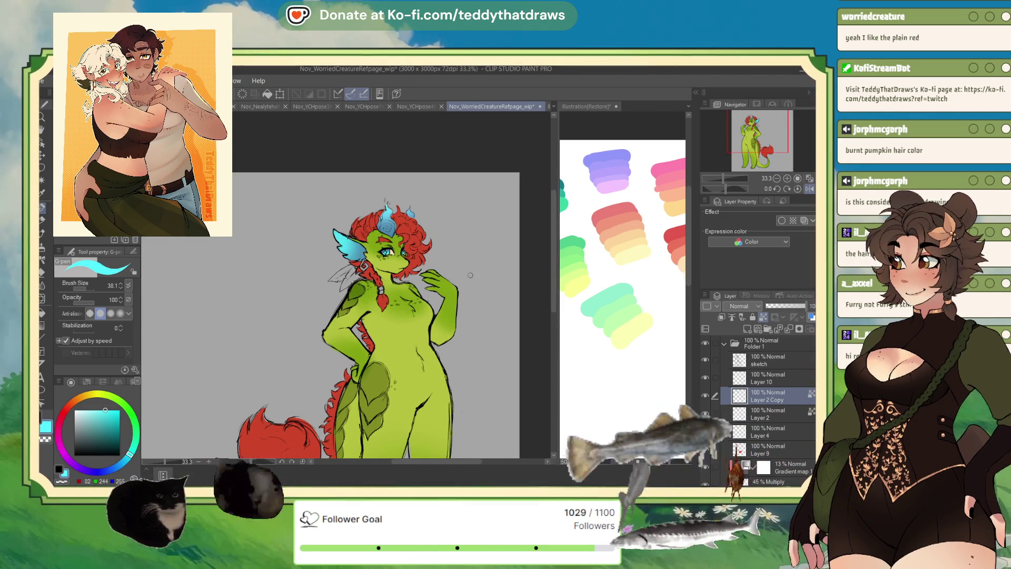
{"action": "scroll", "coordinate": [398, 226], "scroll_direction": "up", "scroll_amount": 2}
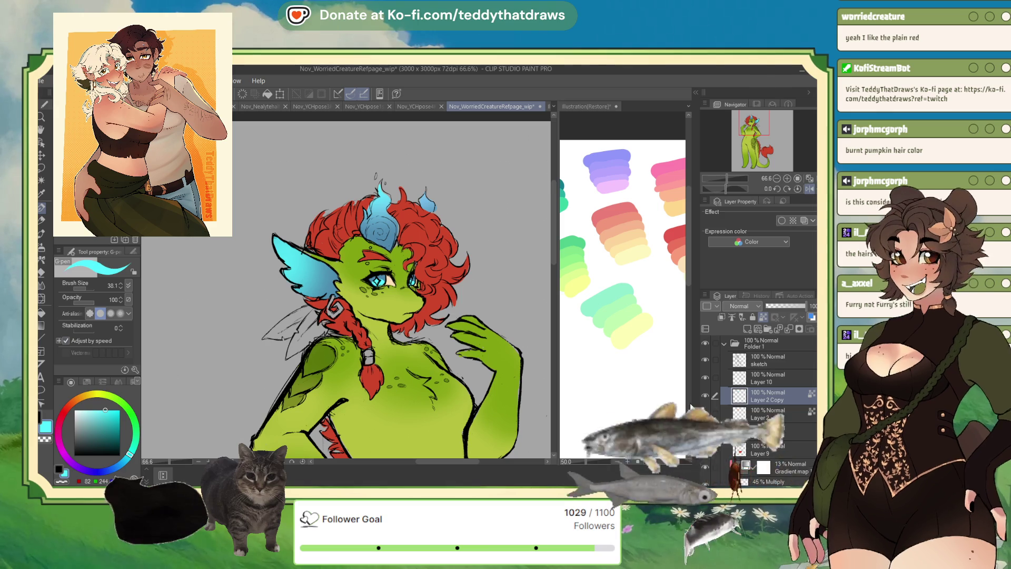